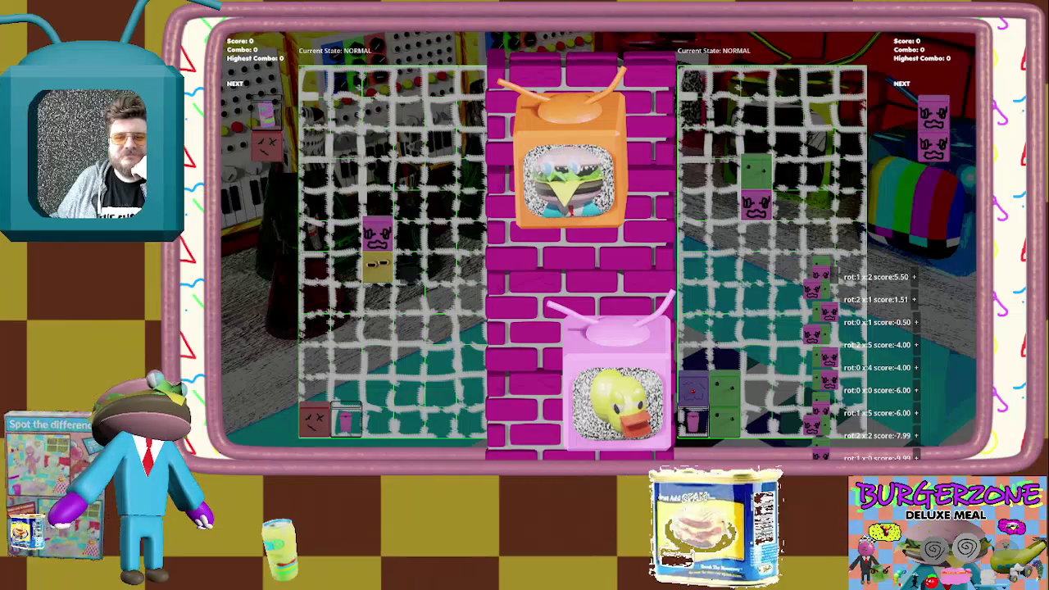
# Lay the first pair flat onto the left stacks, send the green pair right, then pause
pyautogui.press('Up')
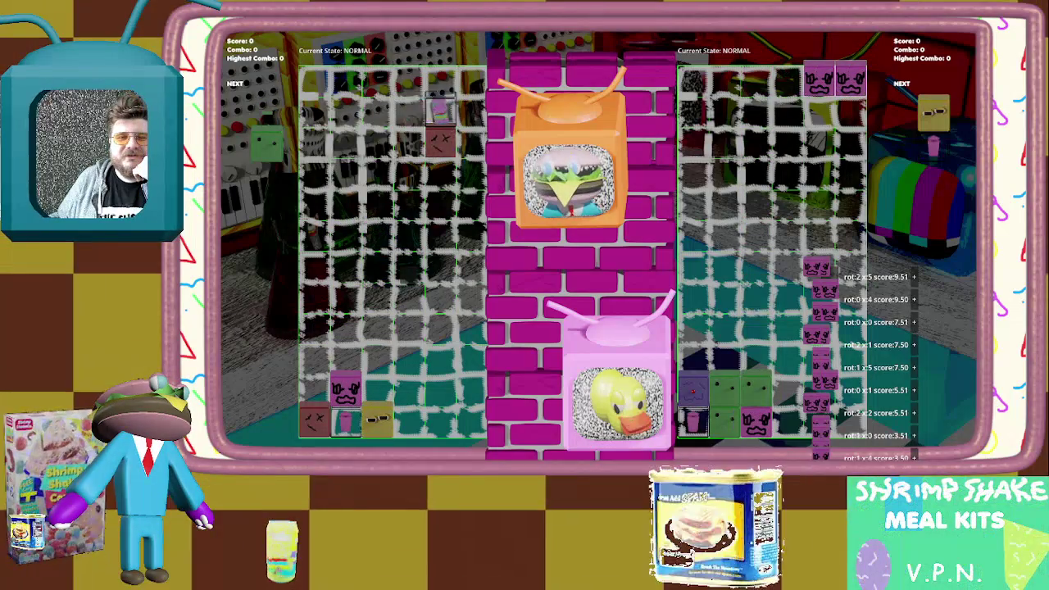
pyautogui.press('Left')
pyautogui.press('Left')
pyautogui.press('Left')
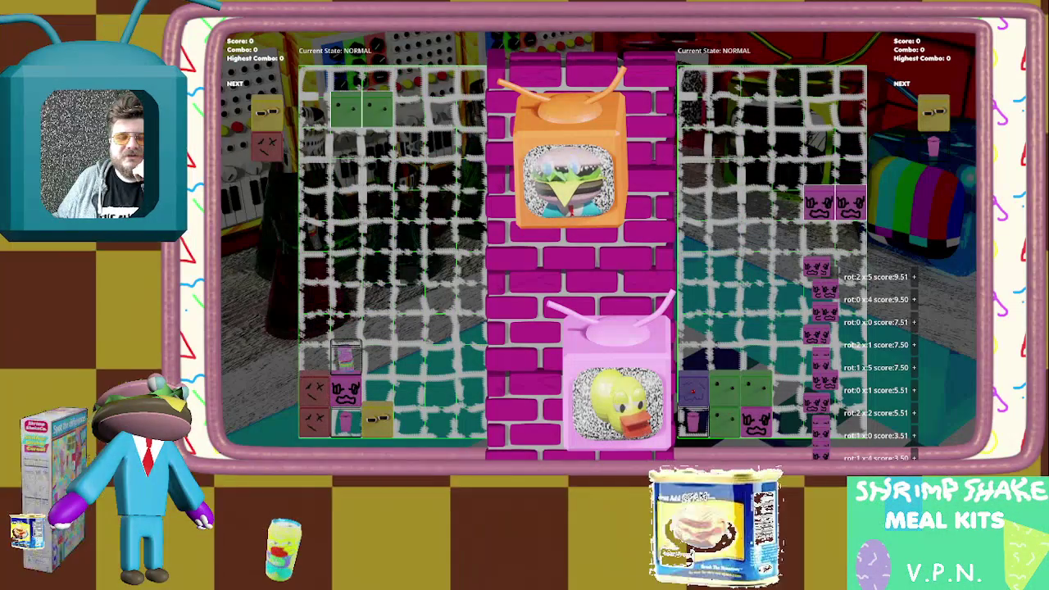
pyautogui.press('Right')
pyautogui.press('Right')
pyautogui.press('Escape')
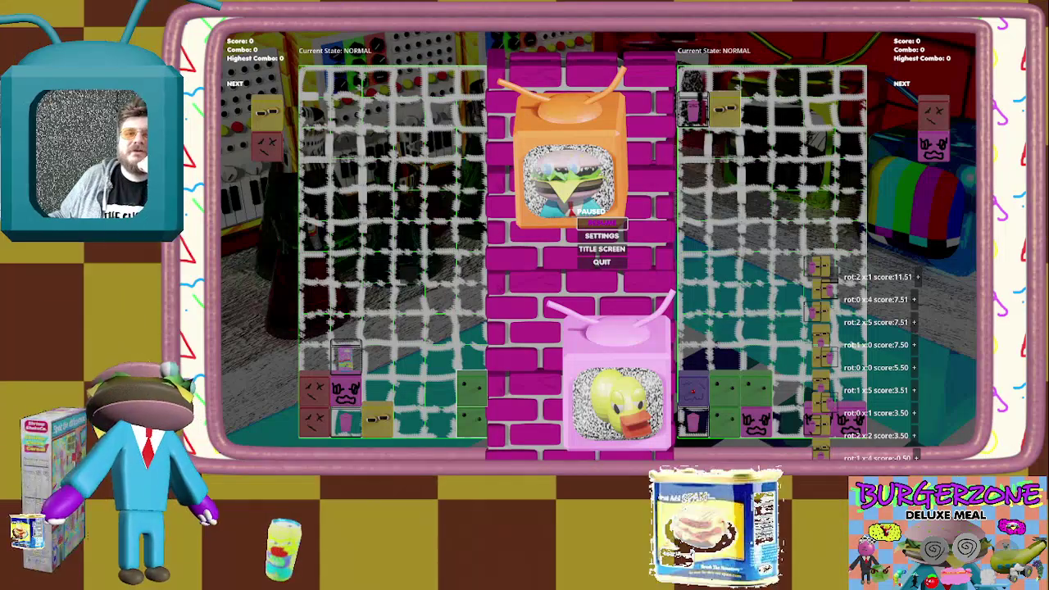
# Resume and place the green-pink and purple pieces, ending with the match paused
pyautogui.press('Return')
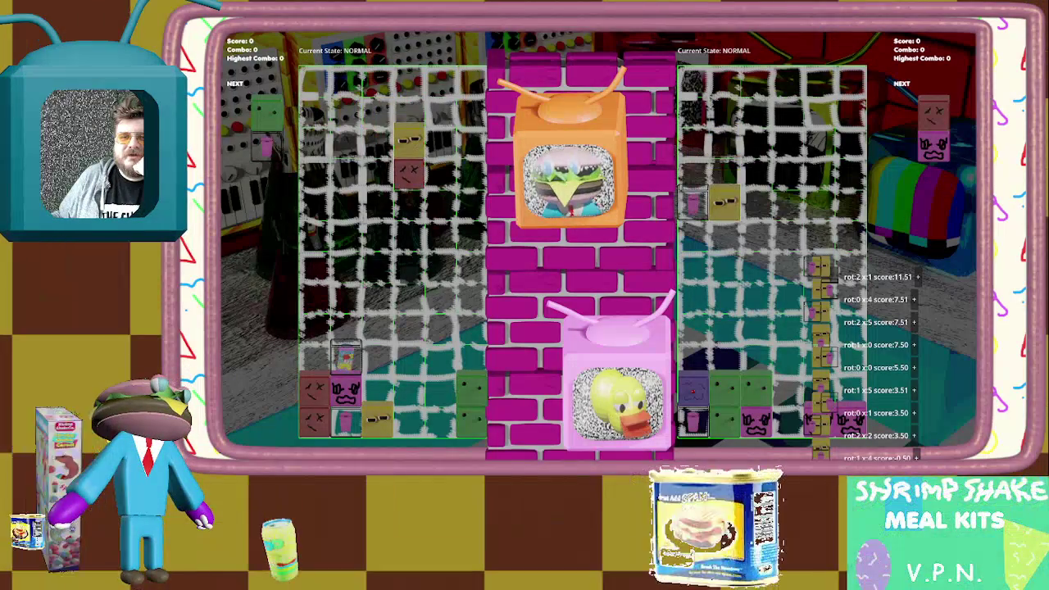
pyautogui.press('Left')
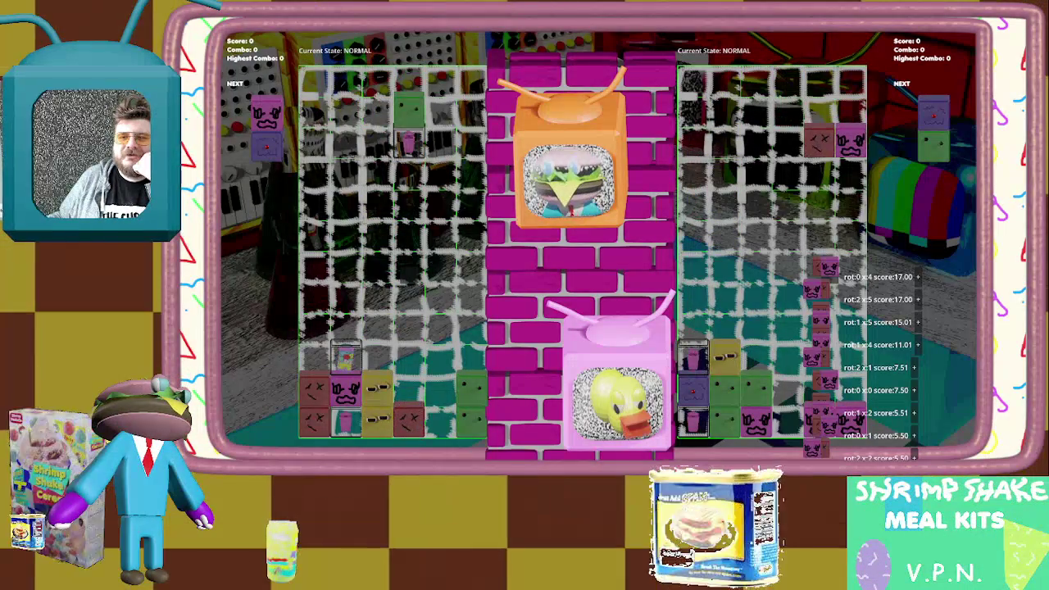
pyautogui.press('Up')
pyautogui.press('Right')
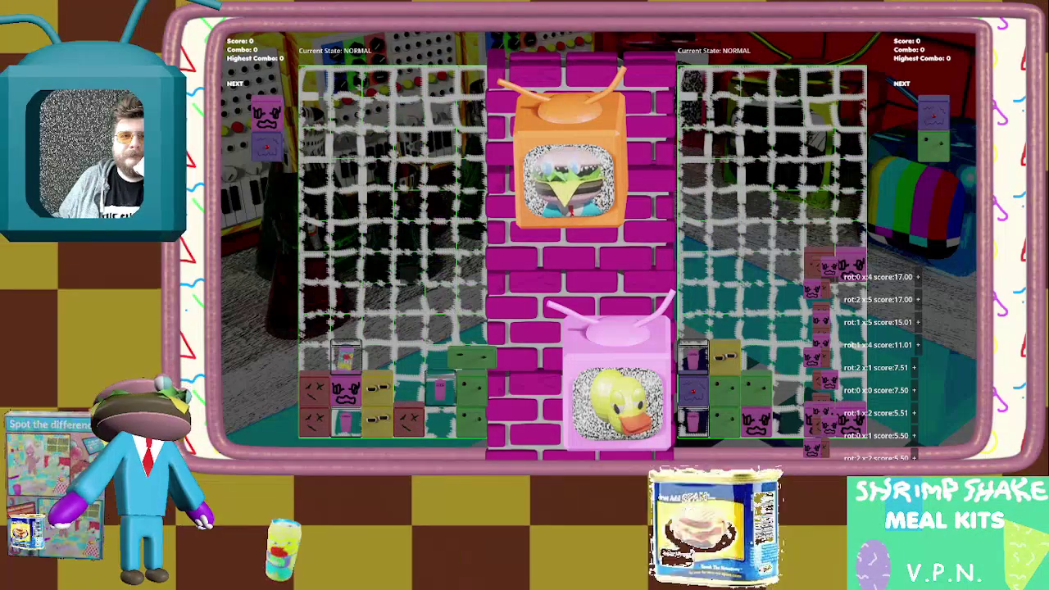
pyautogui.press('Left')
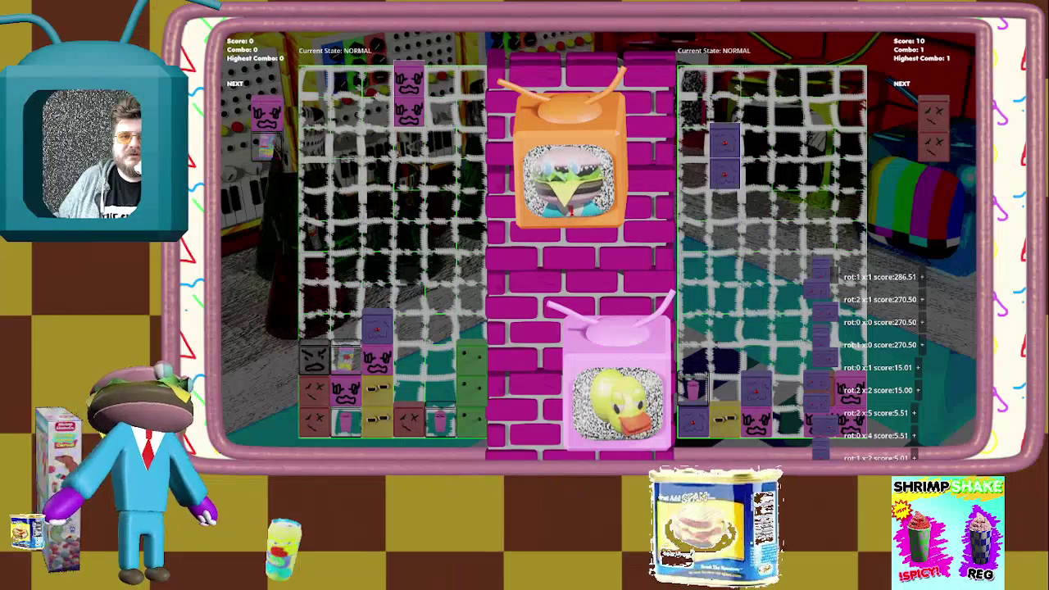
pyautogui.press('Escape')
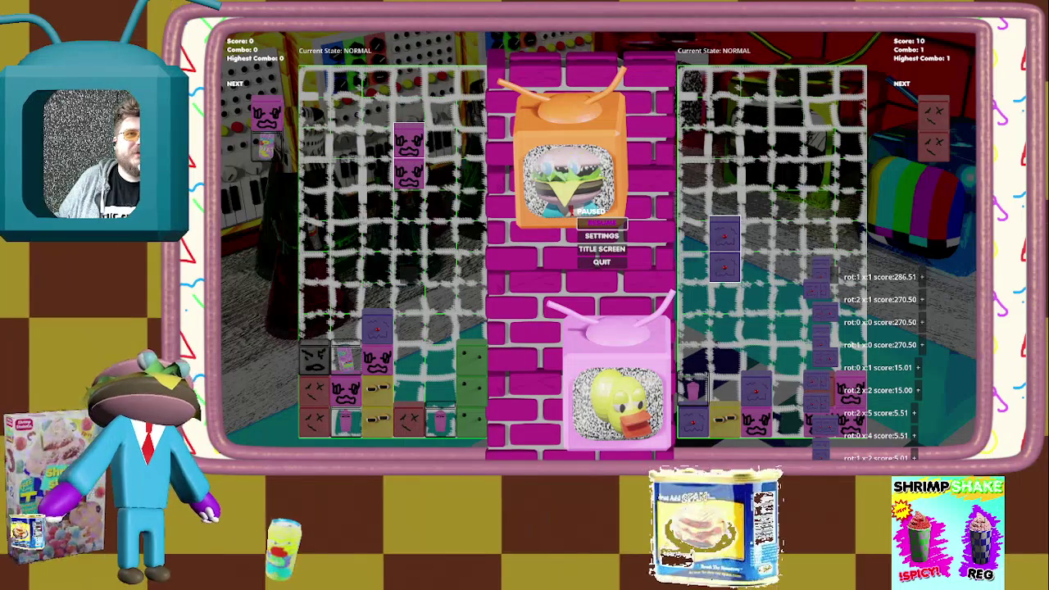
pyautogui.press('Return')
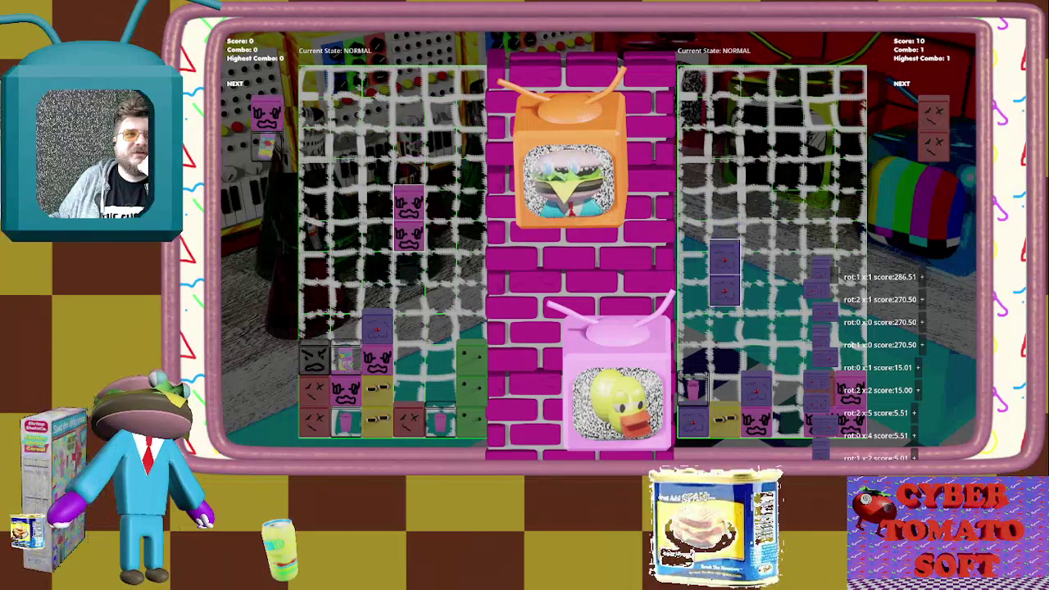
pyautogui.press('Escape')
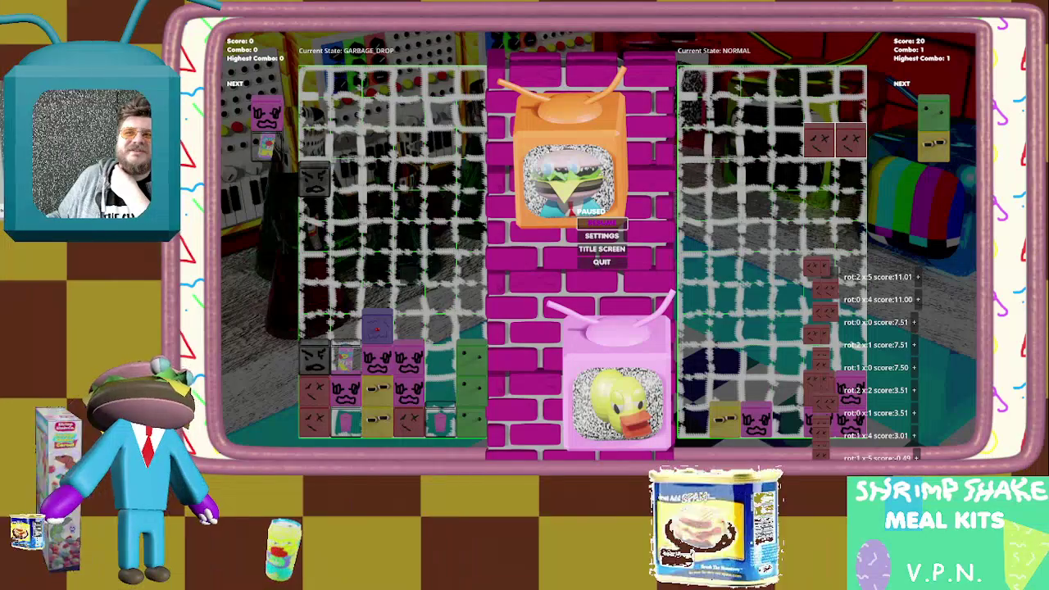
# Shift a piece left to clear a group for 10 points, pause, and return to cpu_ai.gd
pyautogui.press('Escape')
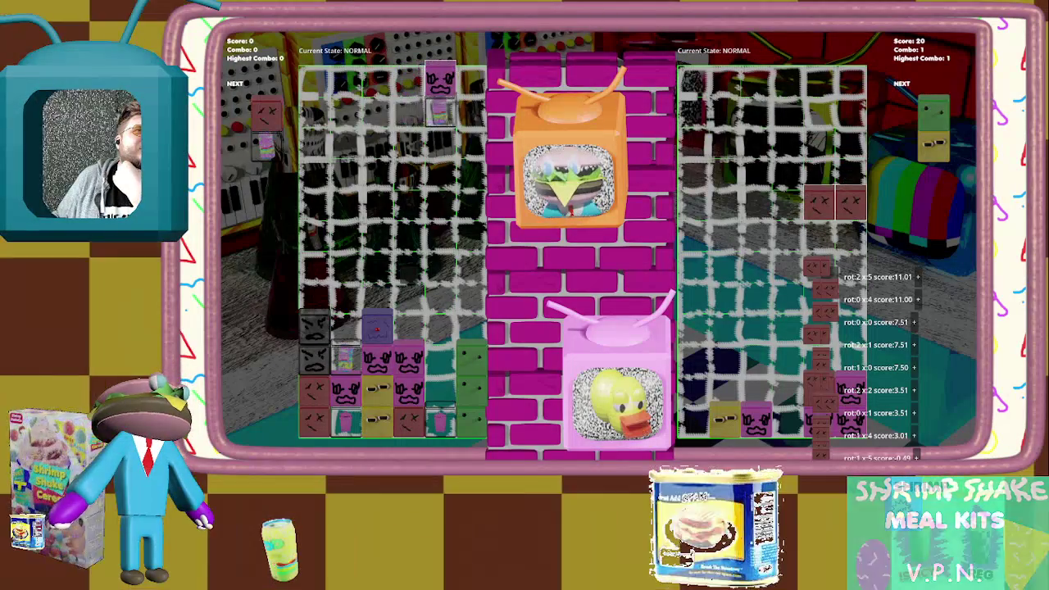
pyautogui.press('Left')
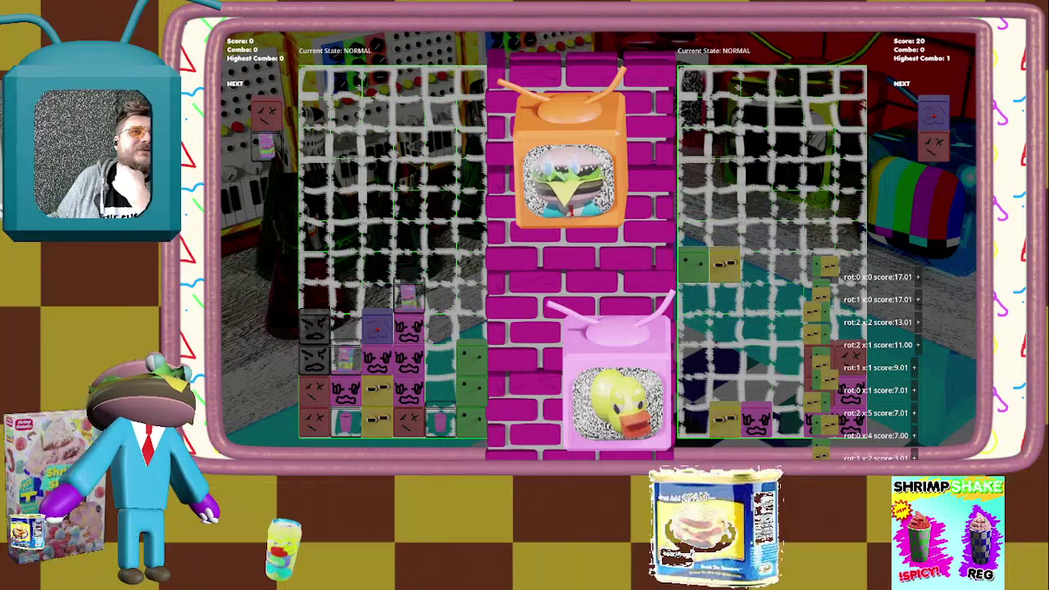
pyautogui.press('Escape')
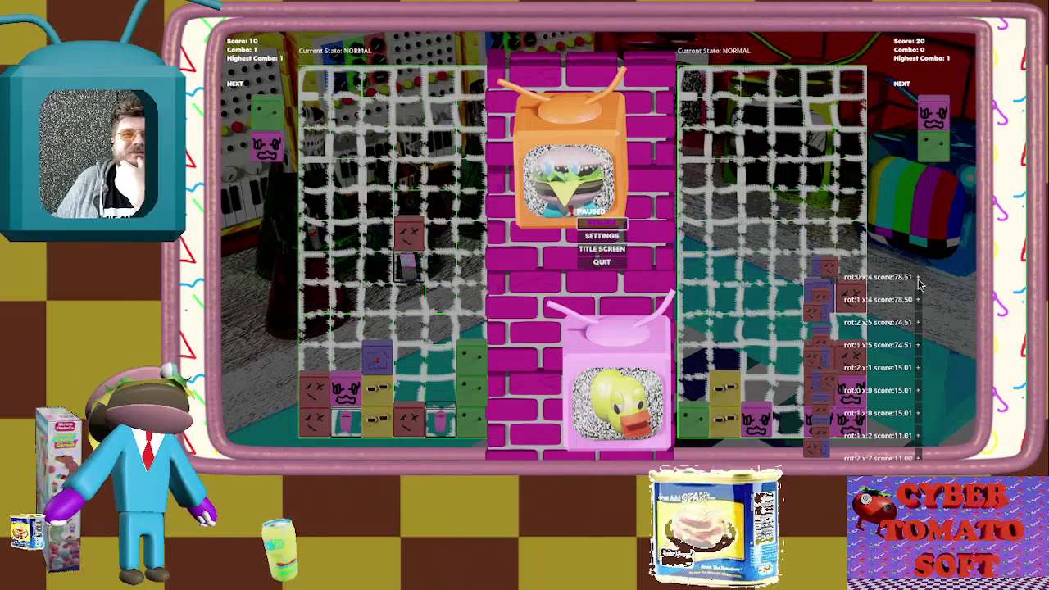
pyautogui.moveTo(919, 287)
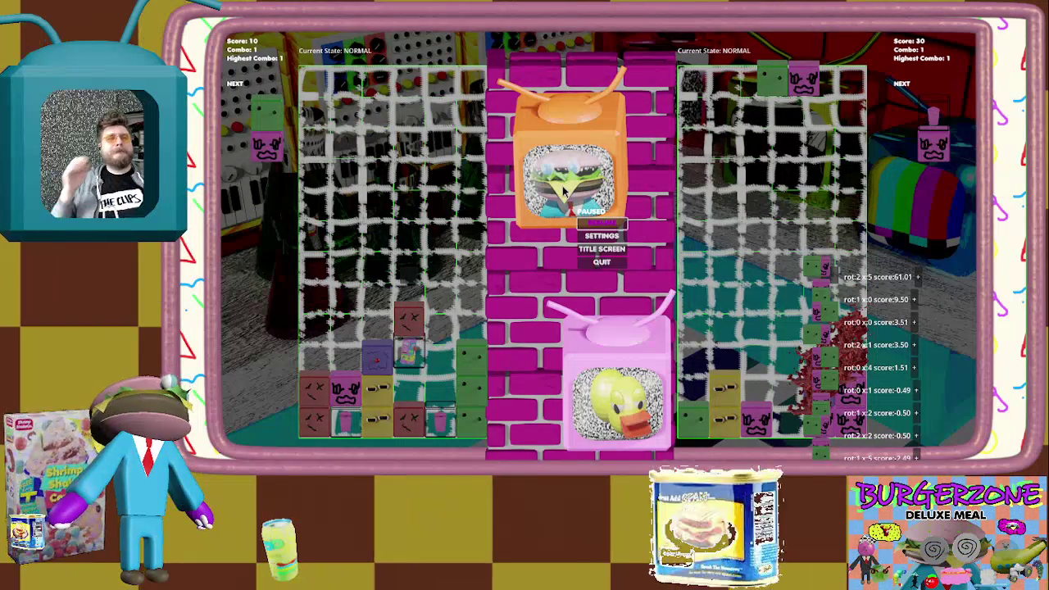
pyautogui.hotkey('alt', 'Tab')
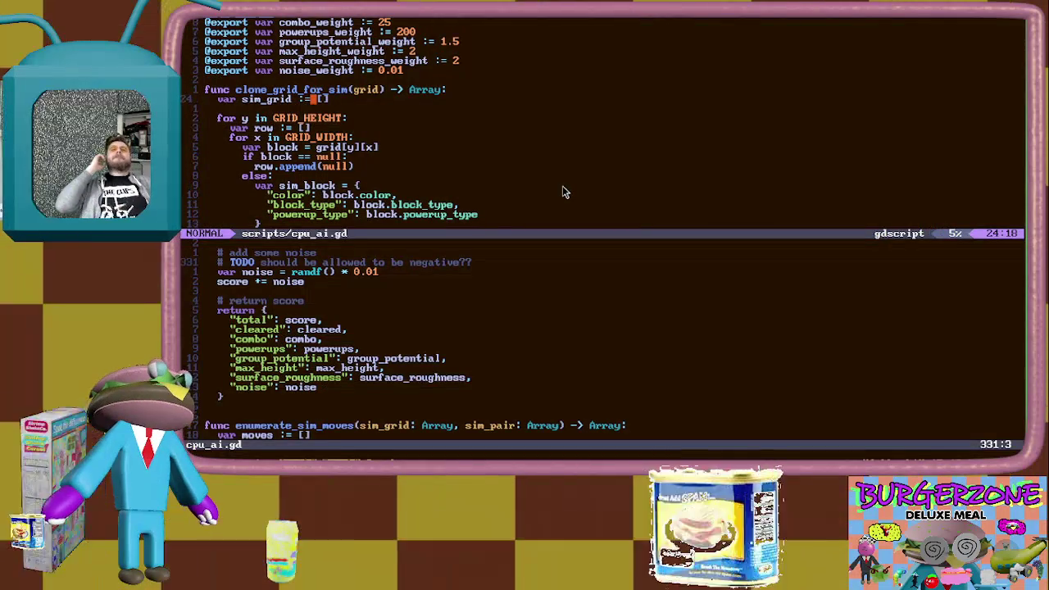
# In the lower split, find the FIXME comments and delete the outdated FIXME and combo lines
pyautogui.hotkey('ctrl', 'w')
pyautogui.write('j/FIXME')
pyautogui.press('Return')
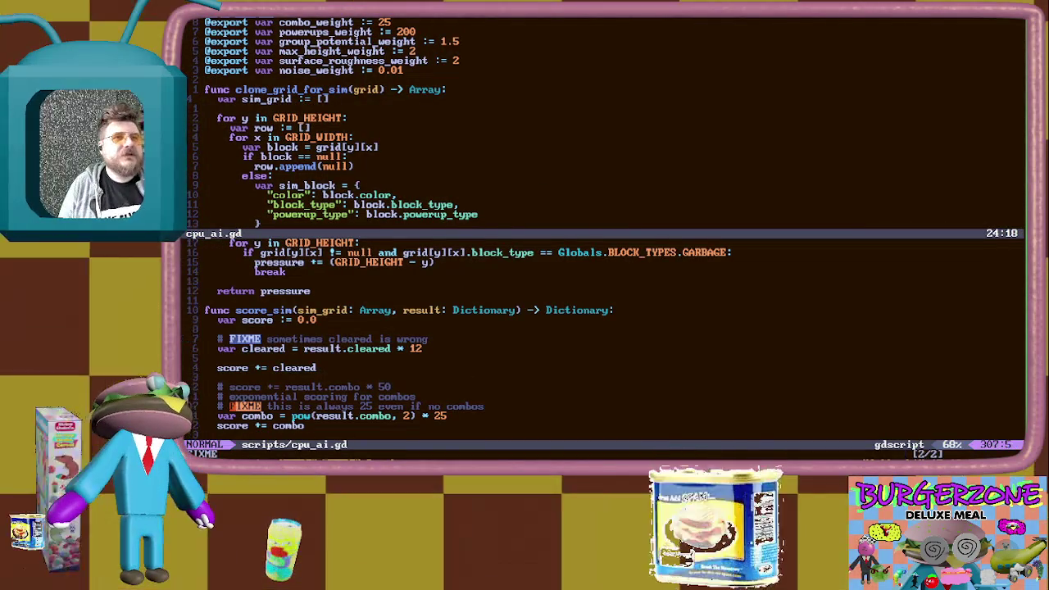
pyautogui.press('n')
pyautogui.press('V')
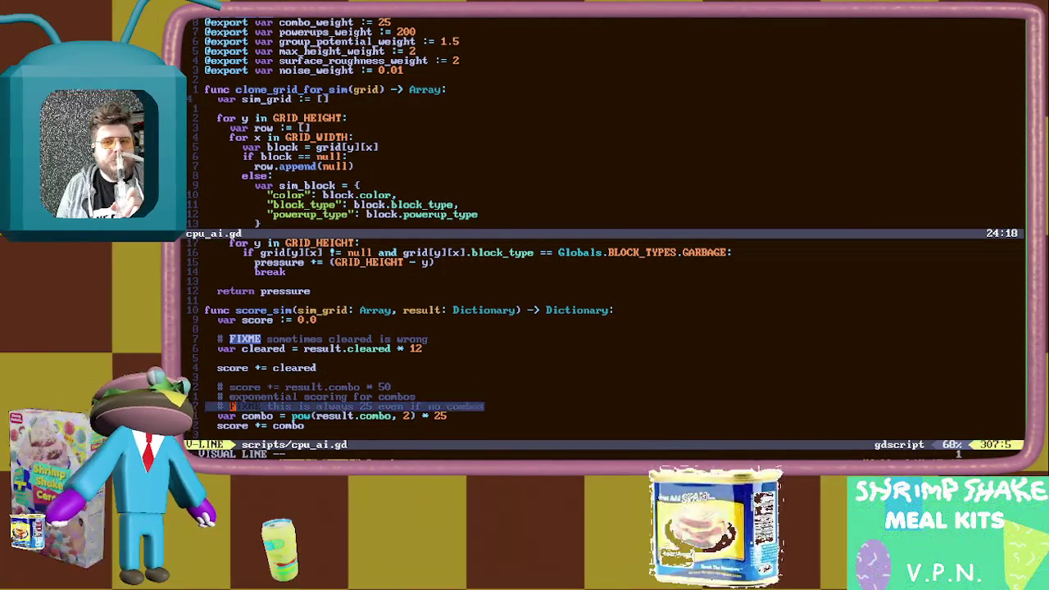
pyautogui.press('d')
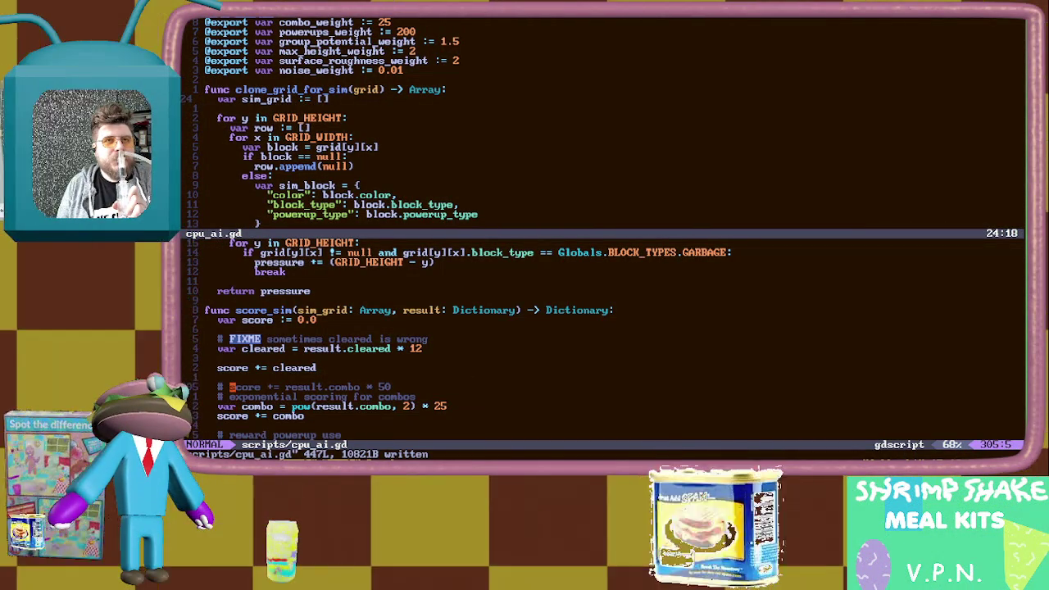
pyautogui.press('d')
pyautogui.press('d')
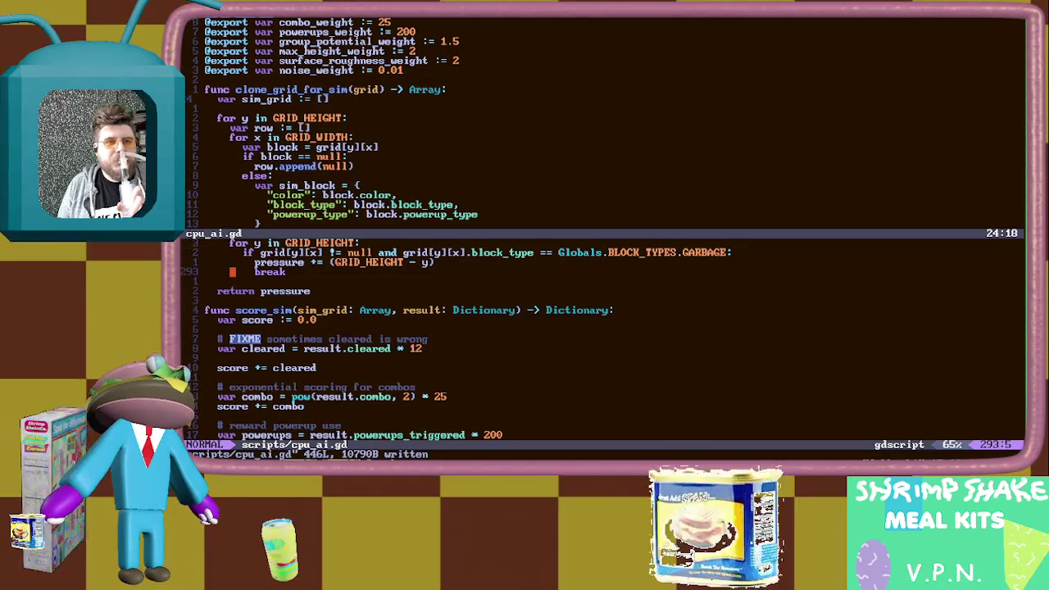
# Close the upper editor split and go back to the paused game
pyautogui.hotkey('ctrl', 'w')
pyautogui.press('k')
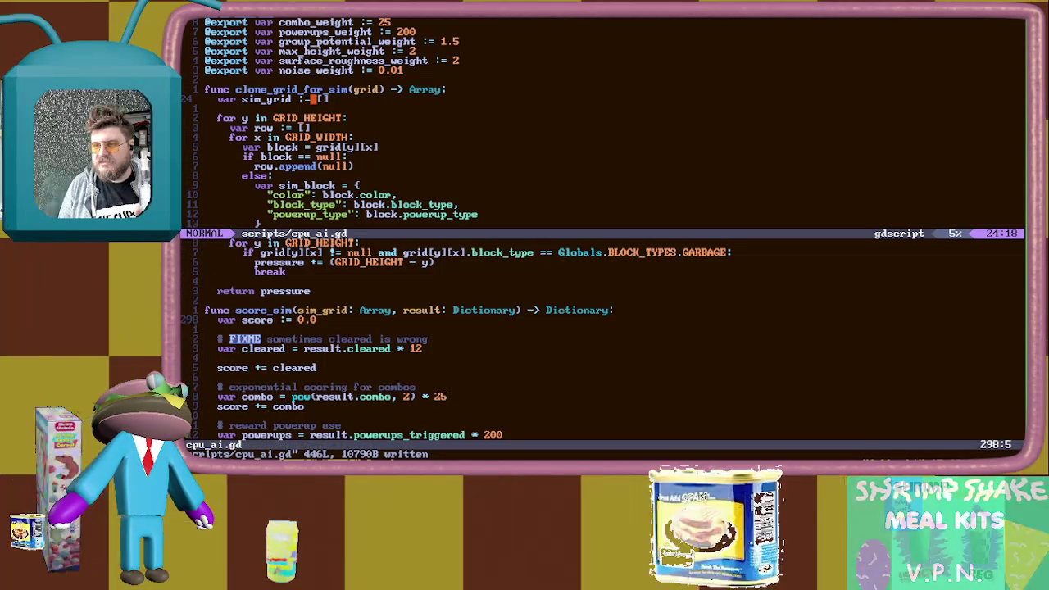
pyautogui.hotkey('ctrl', 'w')
pyautogui.press('c')
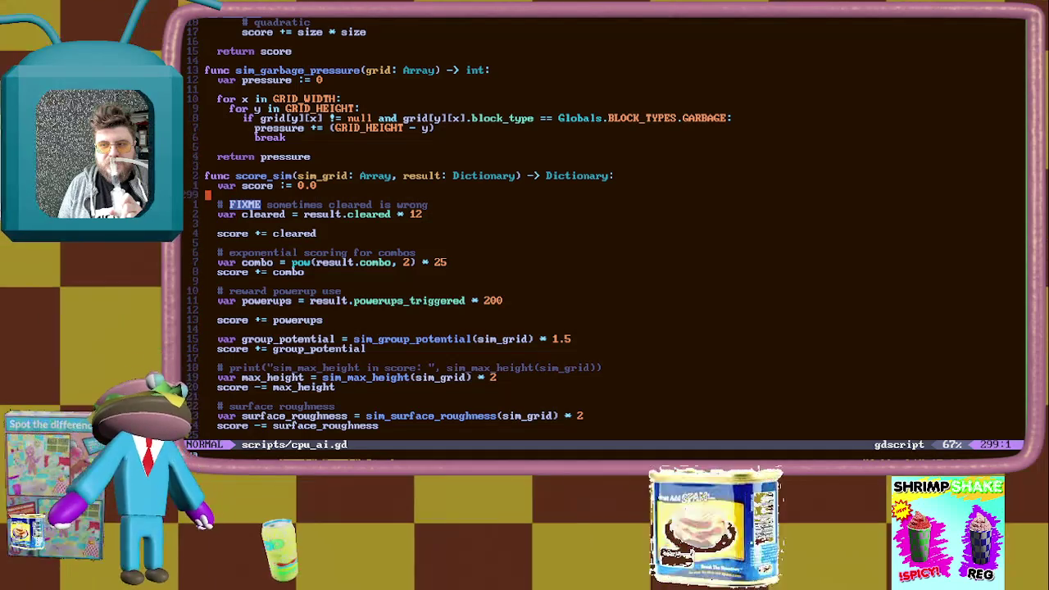
pyautogui.hotkey('alt', 'Tab')
pyautogui.hotkey('alt', 'Tab')
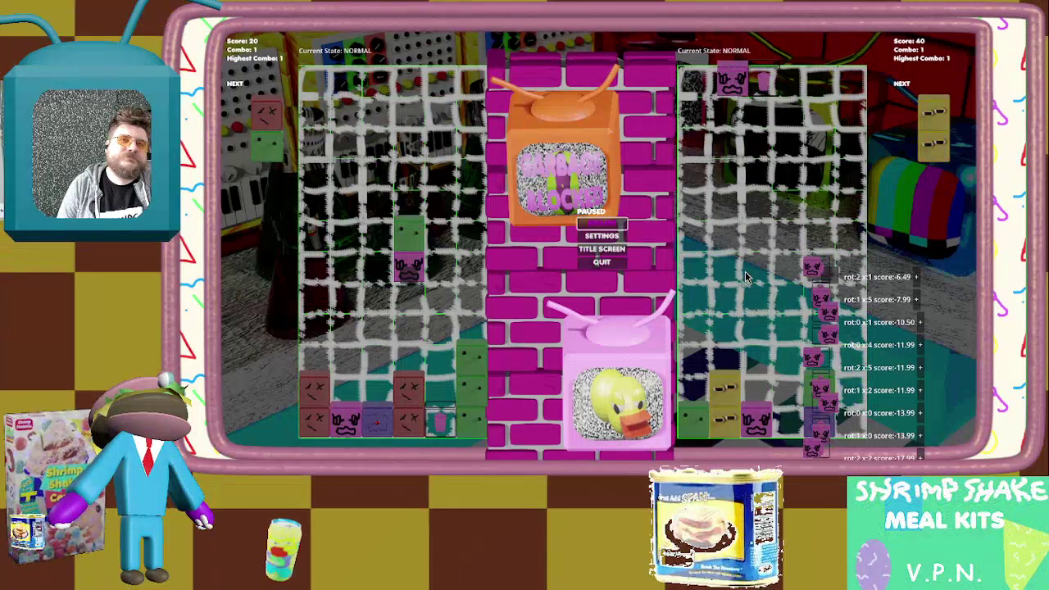
# Play on with pauses, checking the top AI move's score breakdown, until the CPU wins 20 to 50
pyautogui.press('Escape')
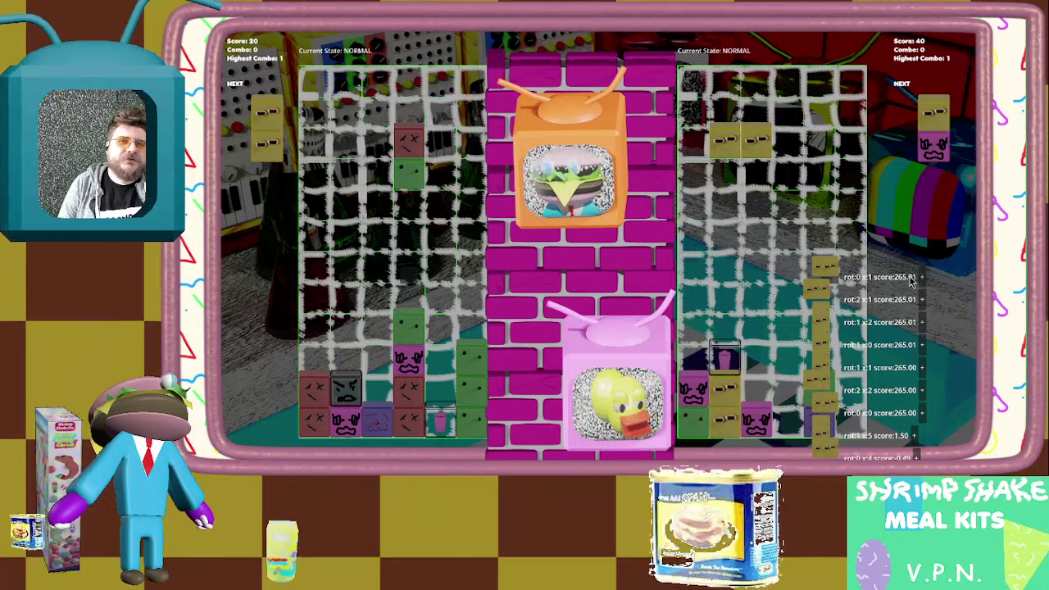
pyautogui.press('Escape')
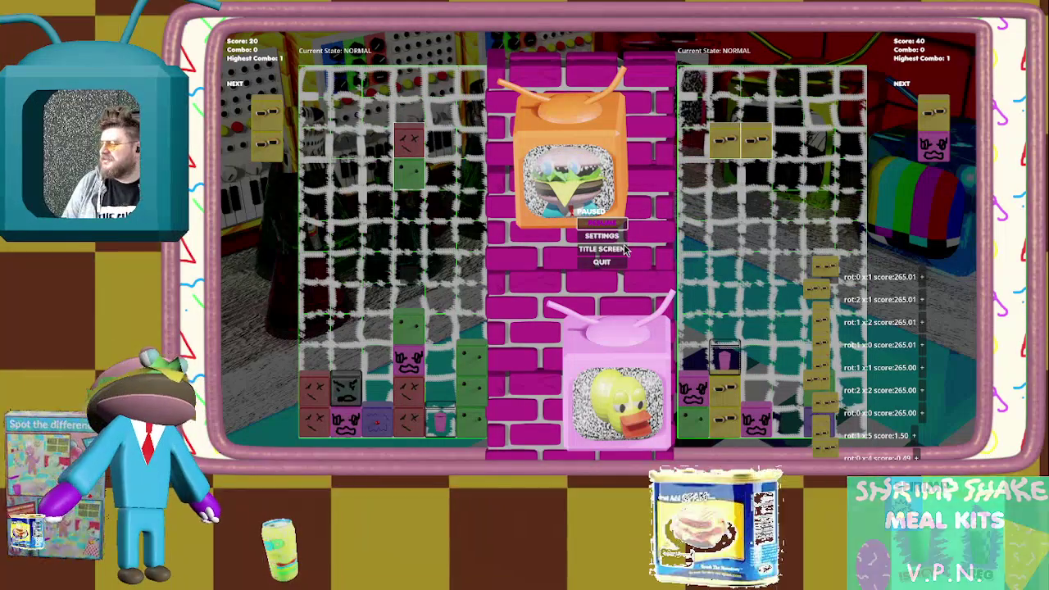
pyautogui.press('Escape')
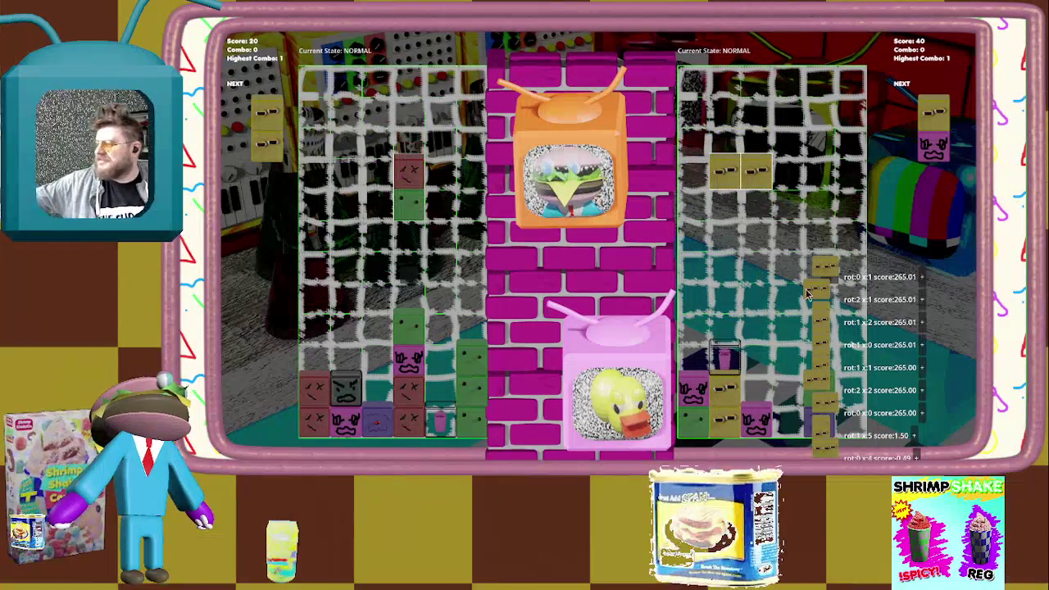
pyautogui.press('Escape')
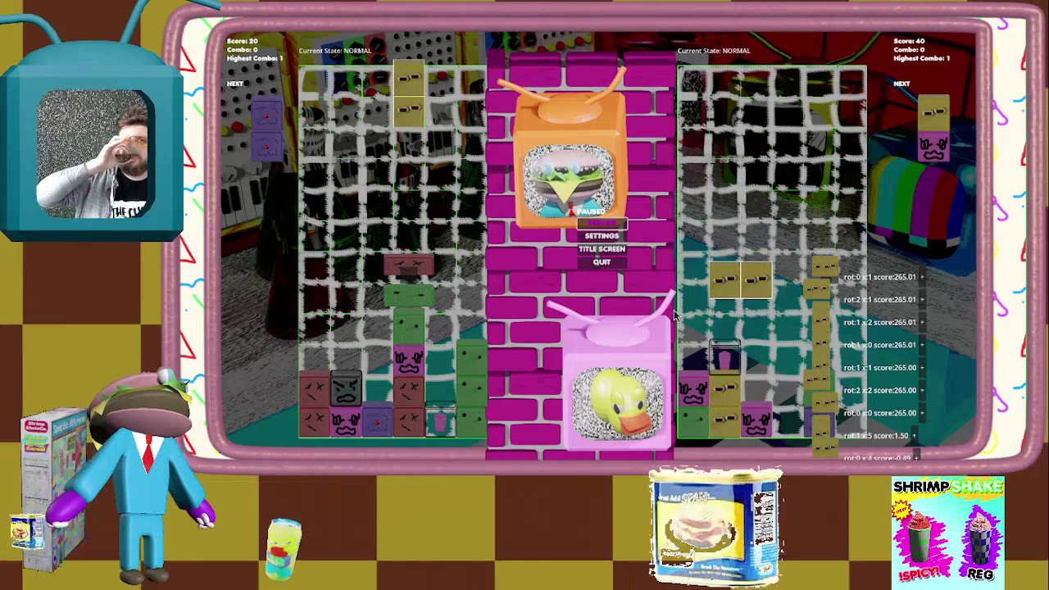
pyautogui.click(921, 280)
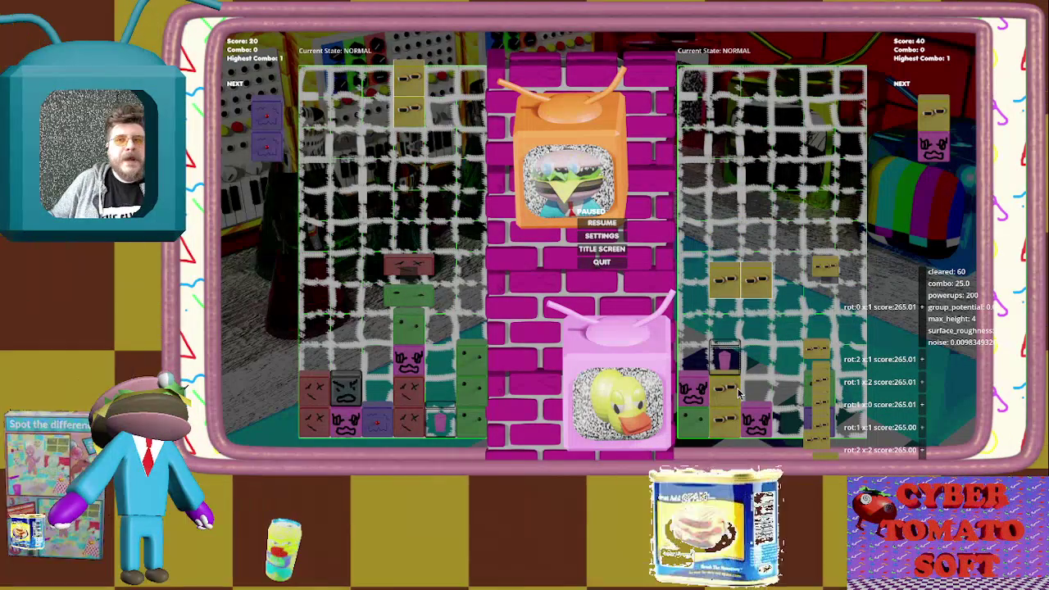
pyautogui.press('Return')
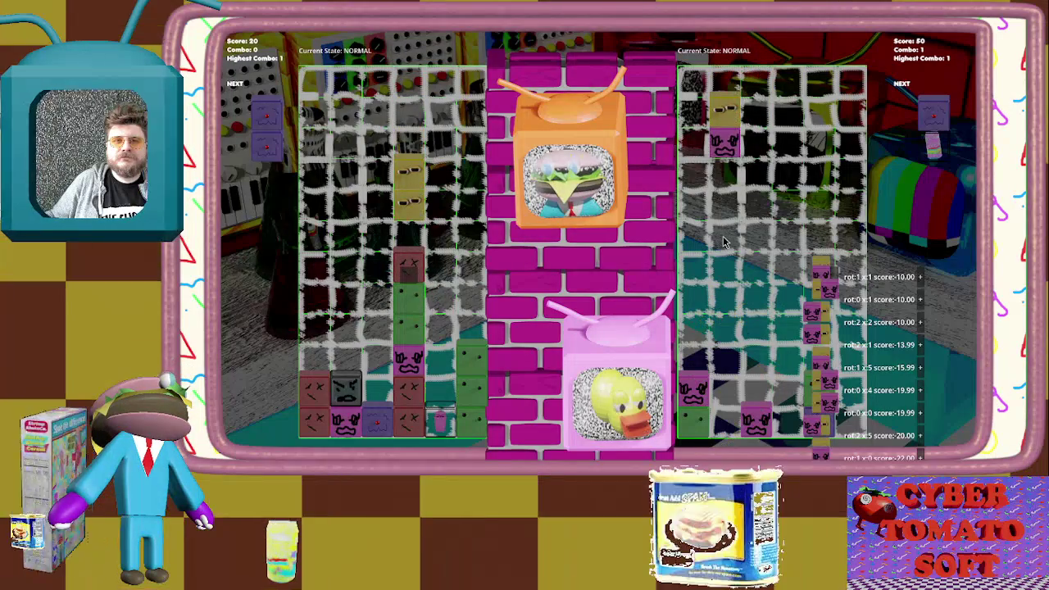
pyautogui.press('Escape')
pyautogui.moveTo(919, 278)
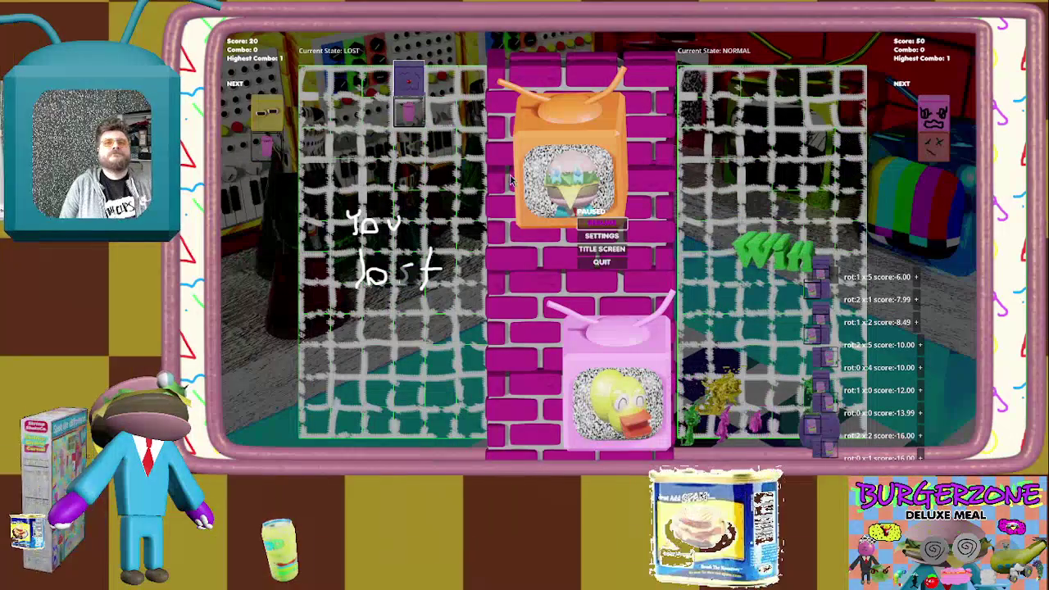
# Start a new one-player match from the title screen and drop the first pair on the left
pyautogui.click(642, 257)
pyautogui.press('Return')
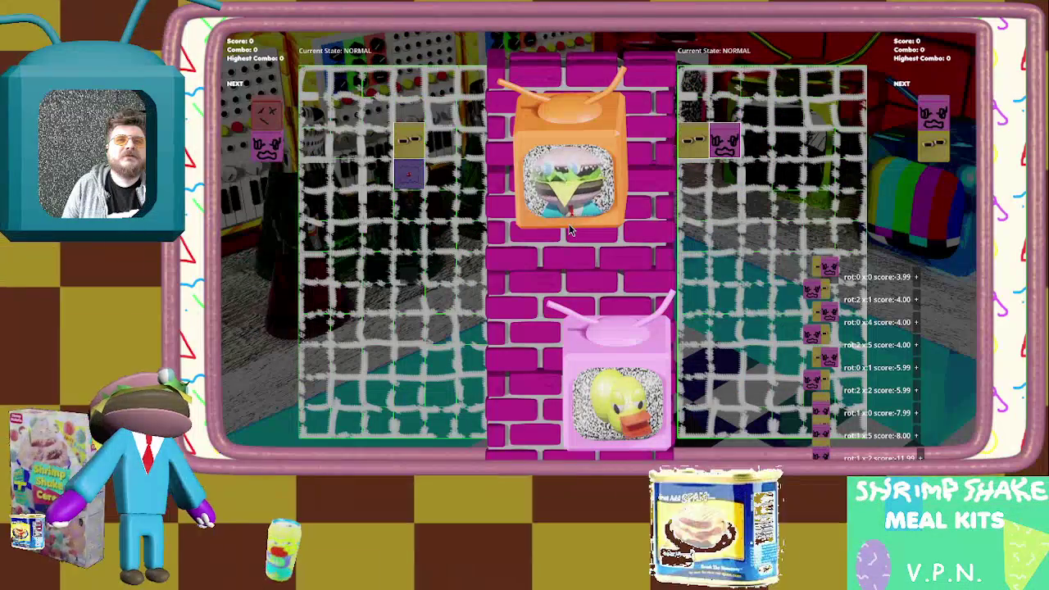
pyautogui.press('Left')
pyautogui.press('Left')
pyautogui.press('Left')
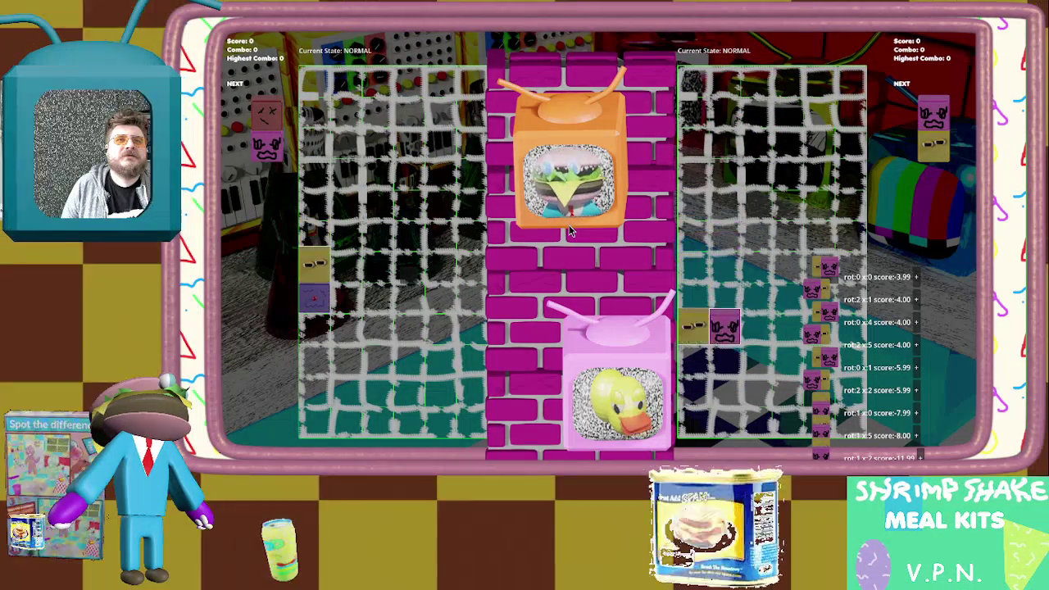
pyautogui.press('Escape')
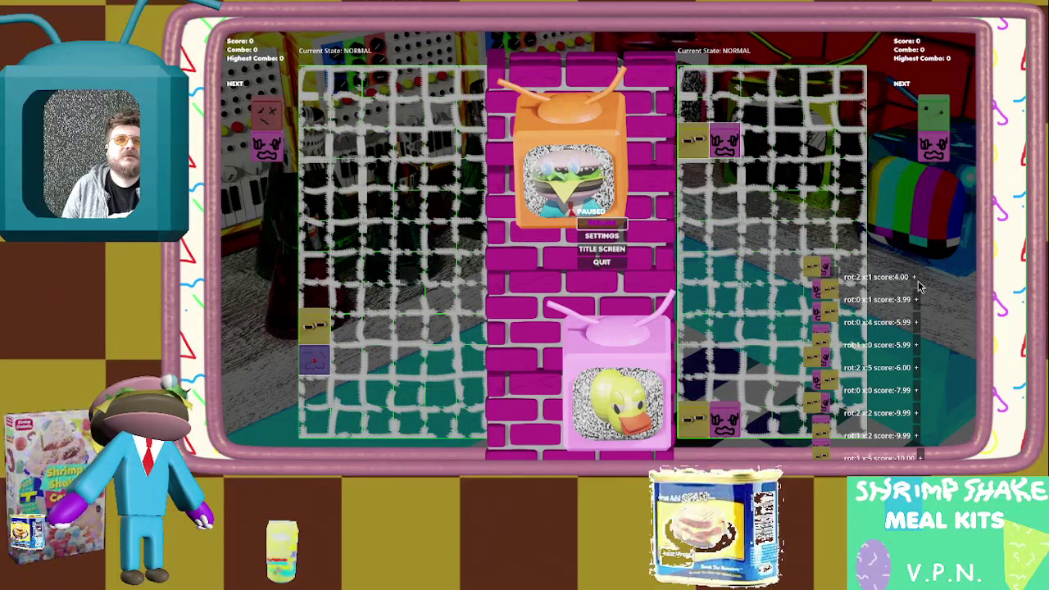
pyautogui.press('Escape')
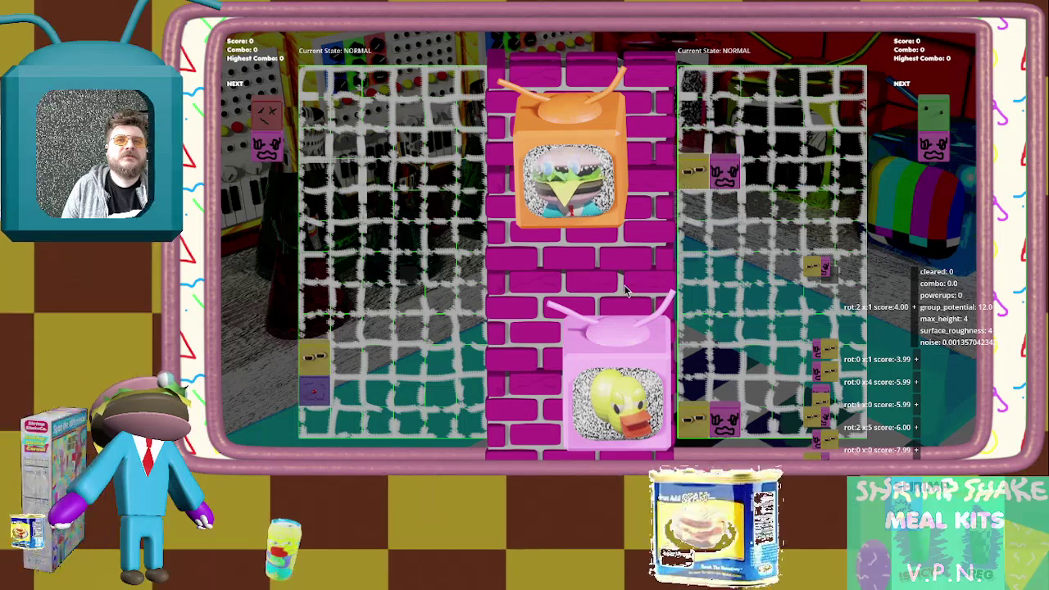
# Steer the next pairs to the right, pausing once to inspect the CPU move scores
pyautogui.press('Right')
pyautogui.press('Right')
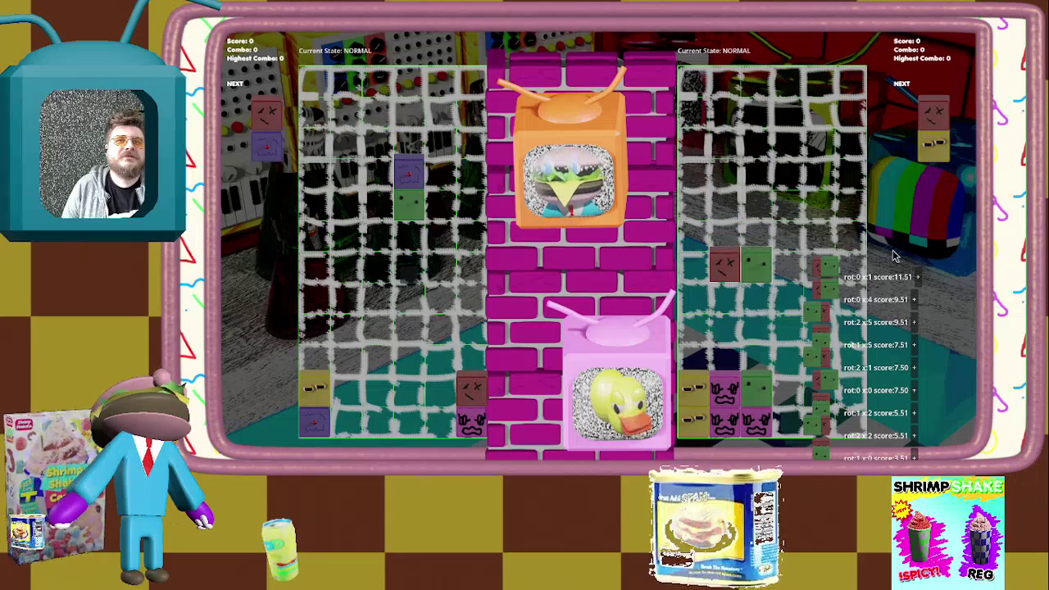
pyautogui.press('Escape')
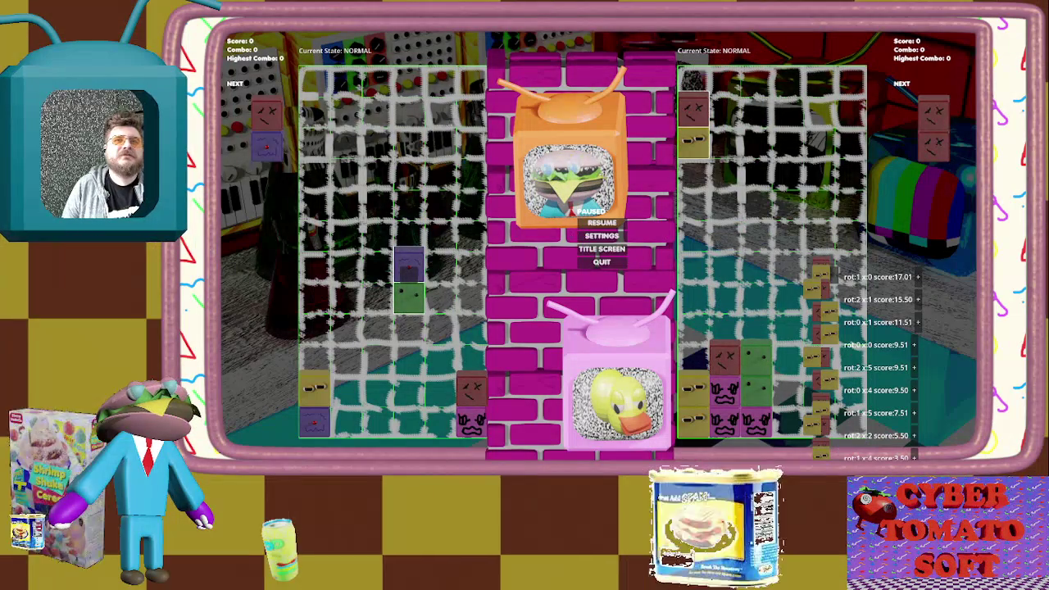
pyautogui.press('Escape')
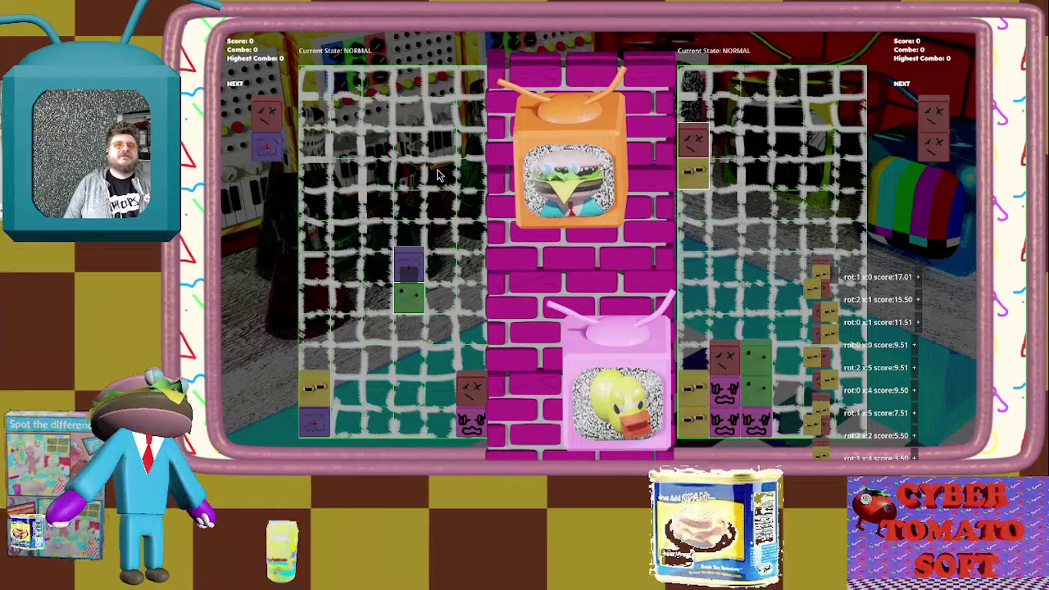
pyautogui.press('Right')
pyautogui.press('Right')
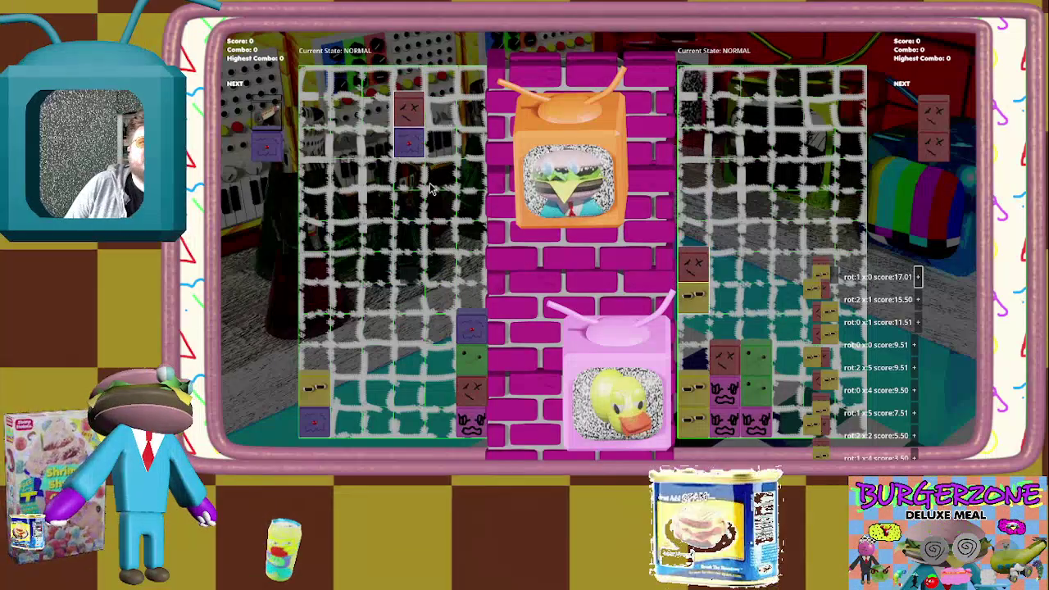
# Pause to view the top CPU move's stats (cleared 48, combo 25.0), then go to Neovim
pyautogui.press('Left')
pyautogui.press('Escape')
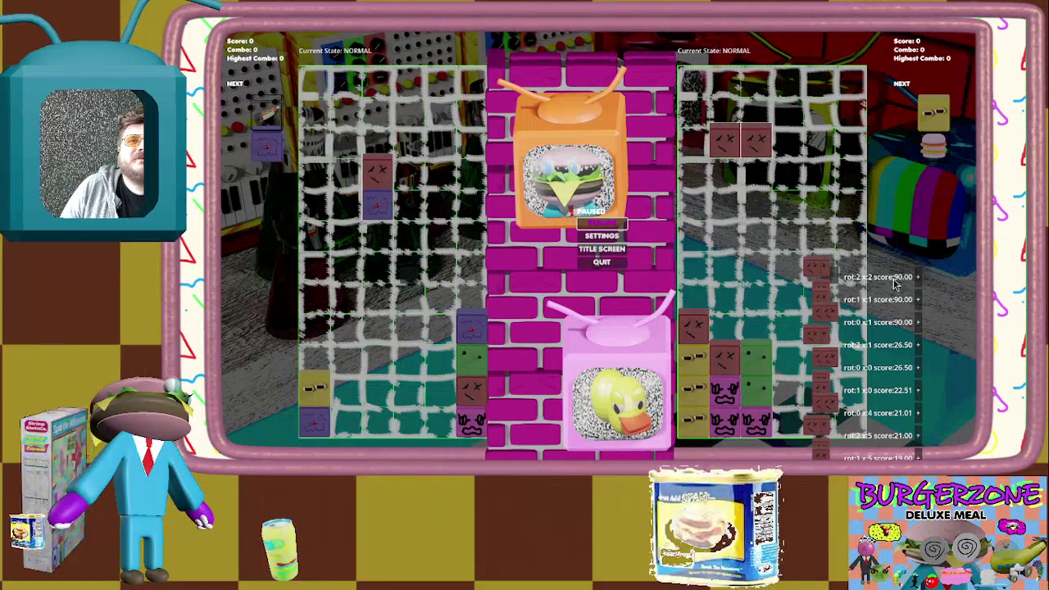
pyautogui.moveTo(912, 283)
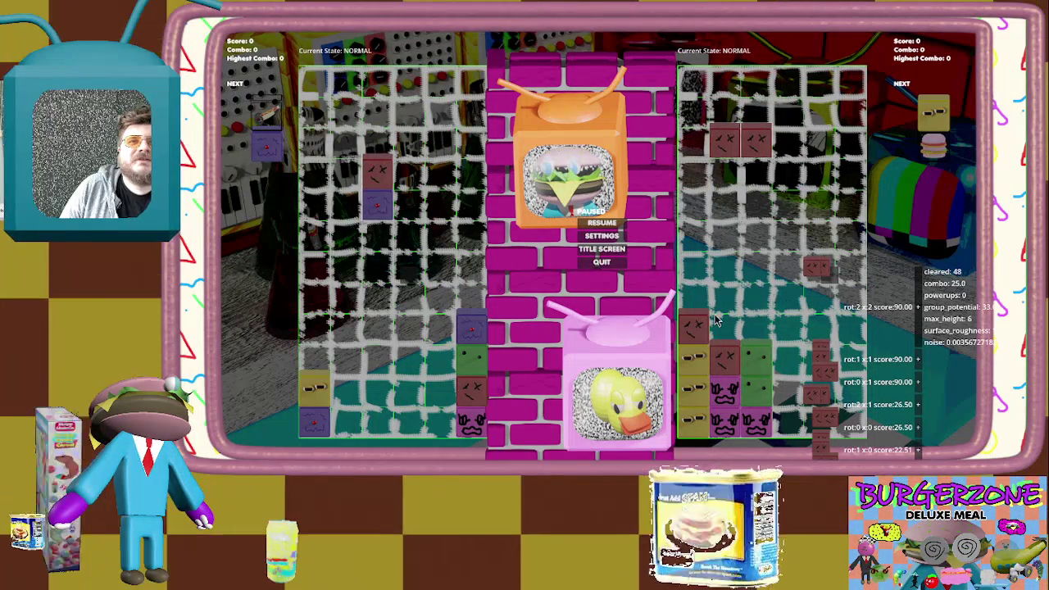
pyautogui.press('Escape')
pyautogui.press('Escape')
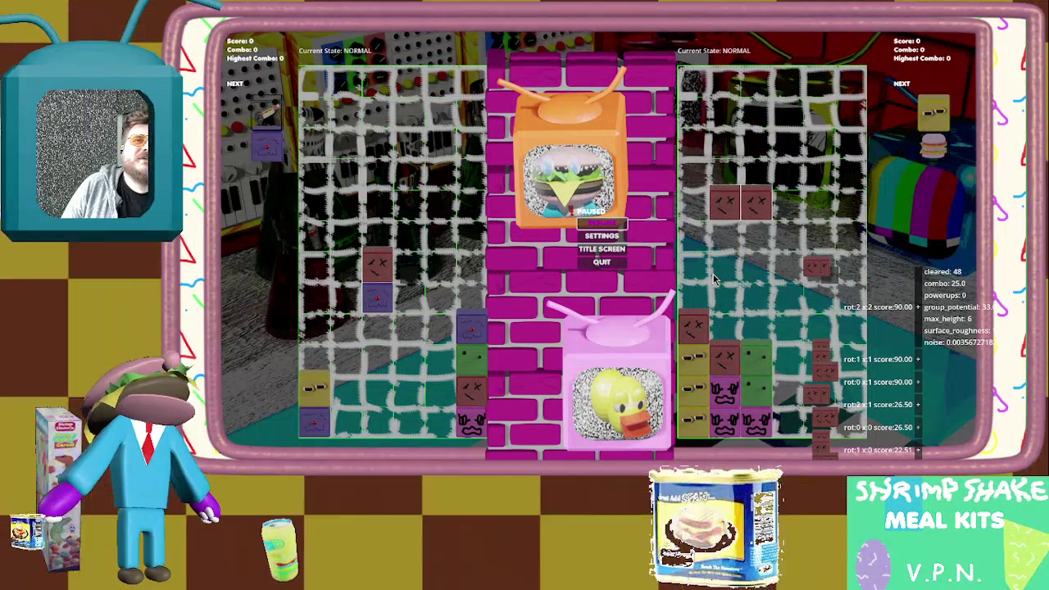
pyautogui.hotkey('alt', 'Tab')
# Find the enumerate_sim_moves call in cpu_choose_move and step through the empty-moves check and sim_resolve
pyautogui.write('/moves')
pyautogui.press('Return')
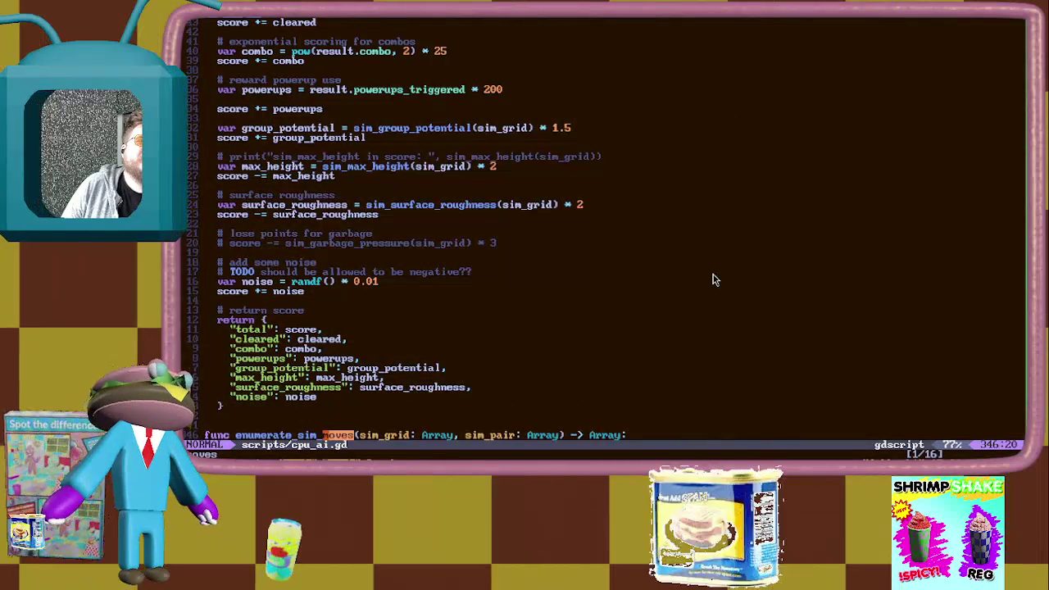
pyautogui.press('#')
pyautogui.press('j')
pyautogui.press('j')
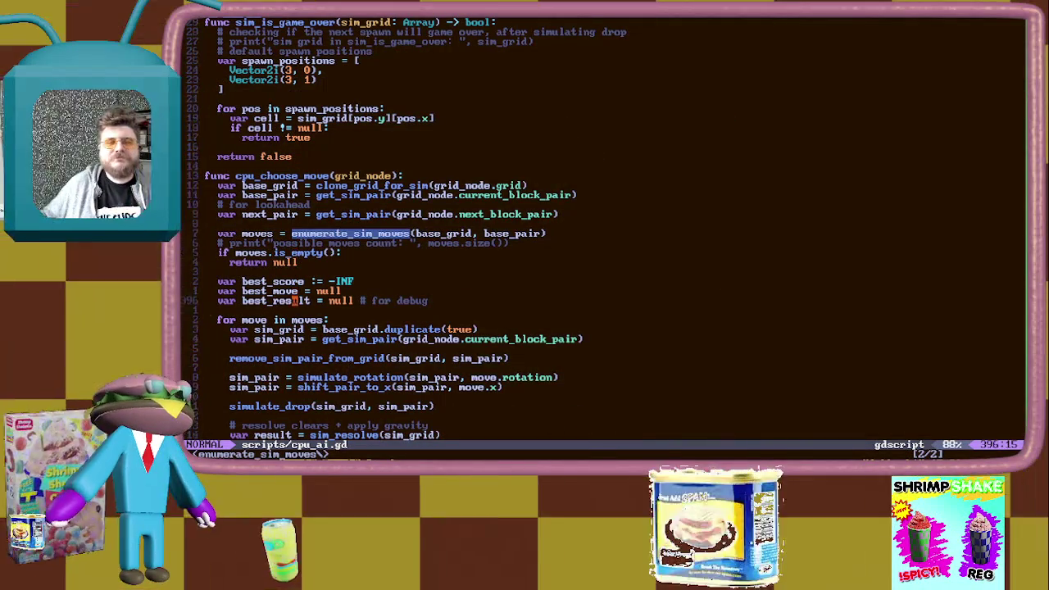
pyautogui.press('j')
pyautogui.press('j')
pyautogui.press('1')
pyautogui.press('2')
pyautogui.press('k')
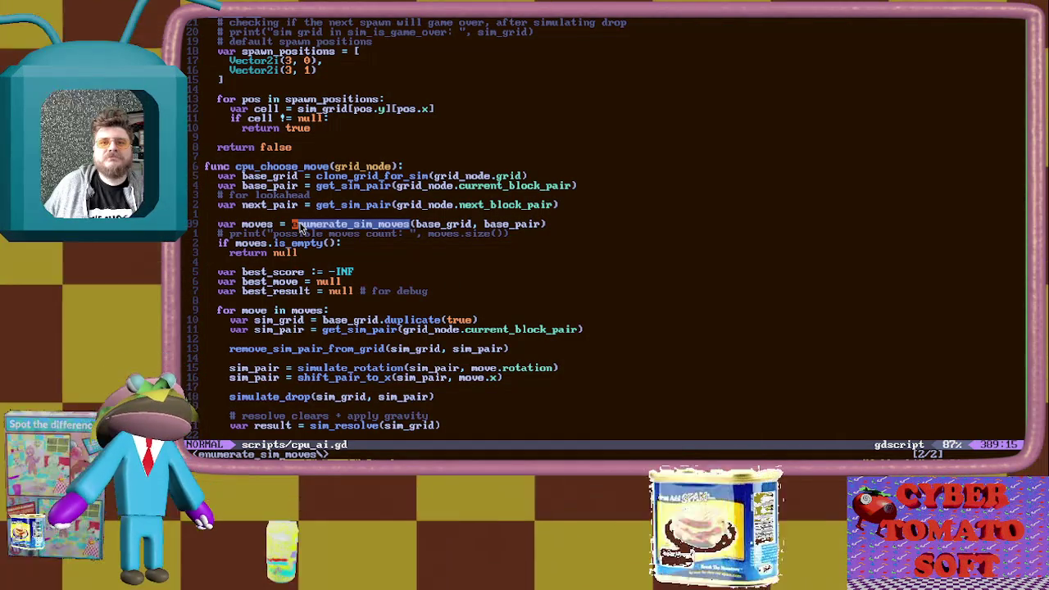
# Review the score_sim call on line 417 and the code below it, then switch to Godot
pyautogui.scroll(-1, 299, 228)
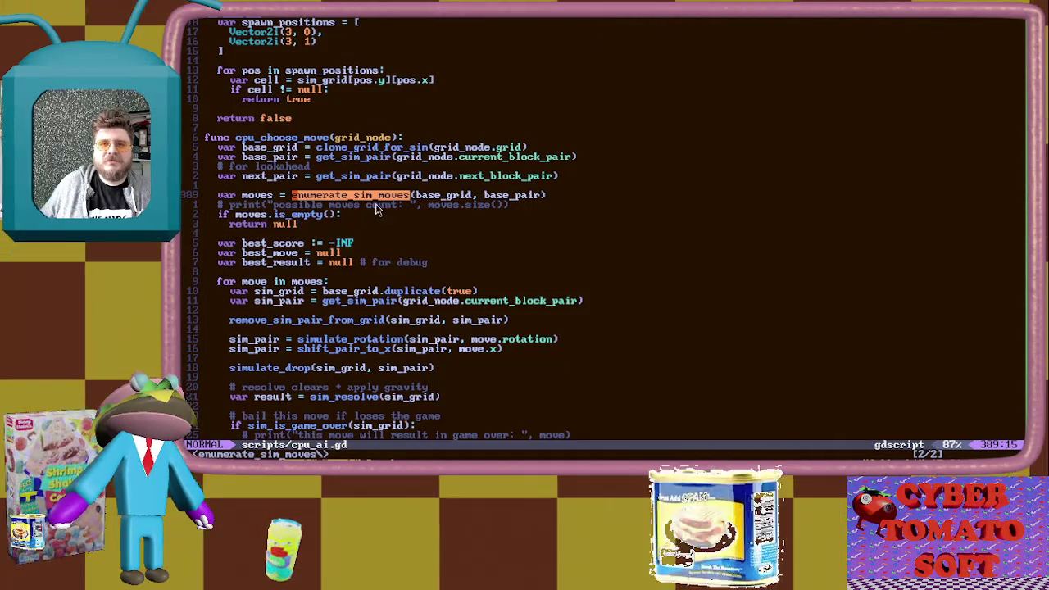
pyautogui.scroll(-5, 367, 207)
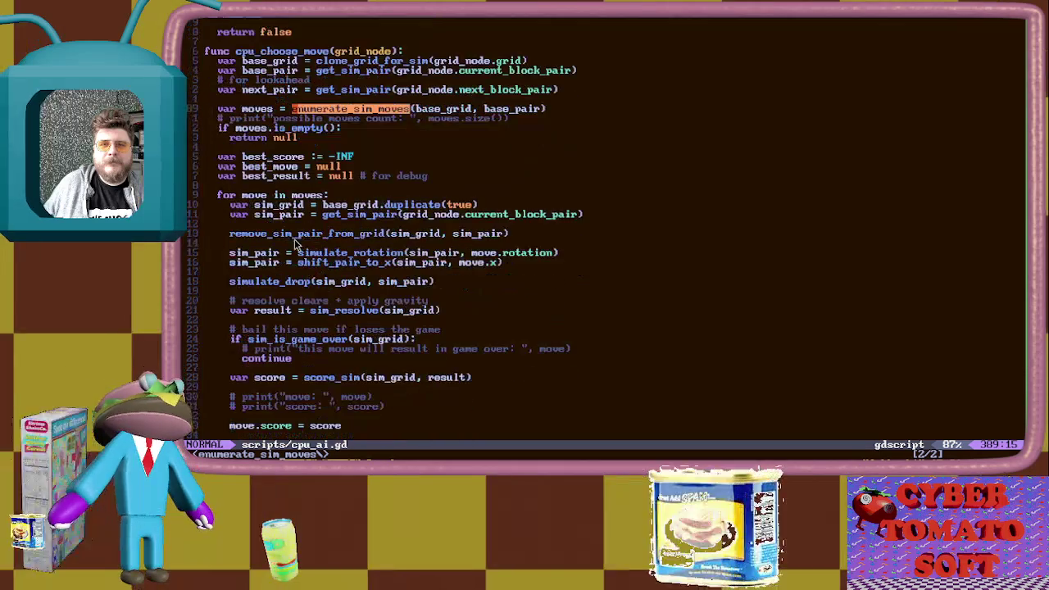
pyautogui.scroll(-2, 256, 232)
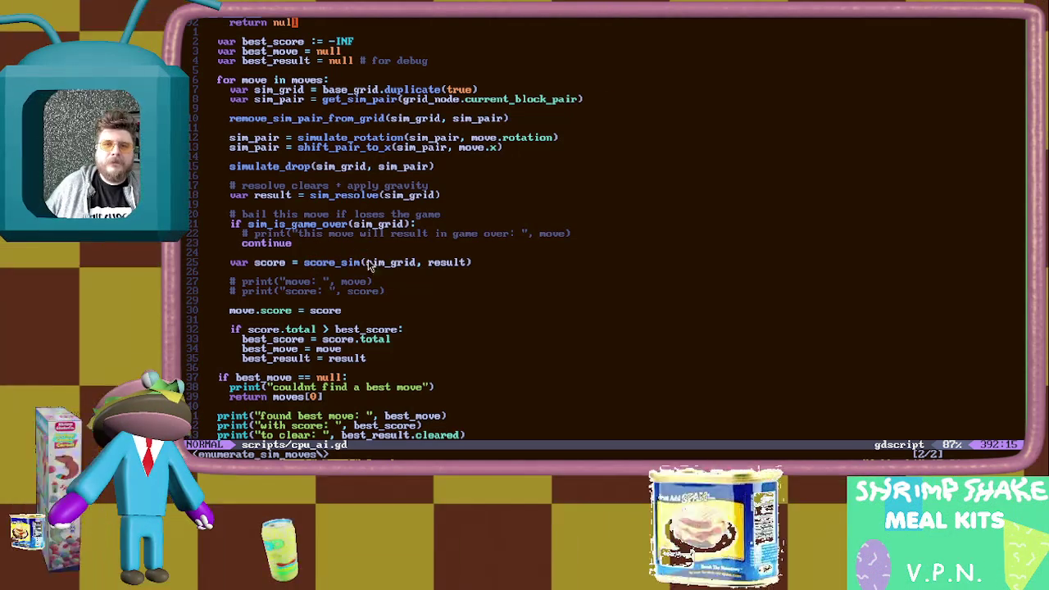
pyautogui.click(344, 263)
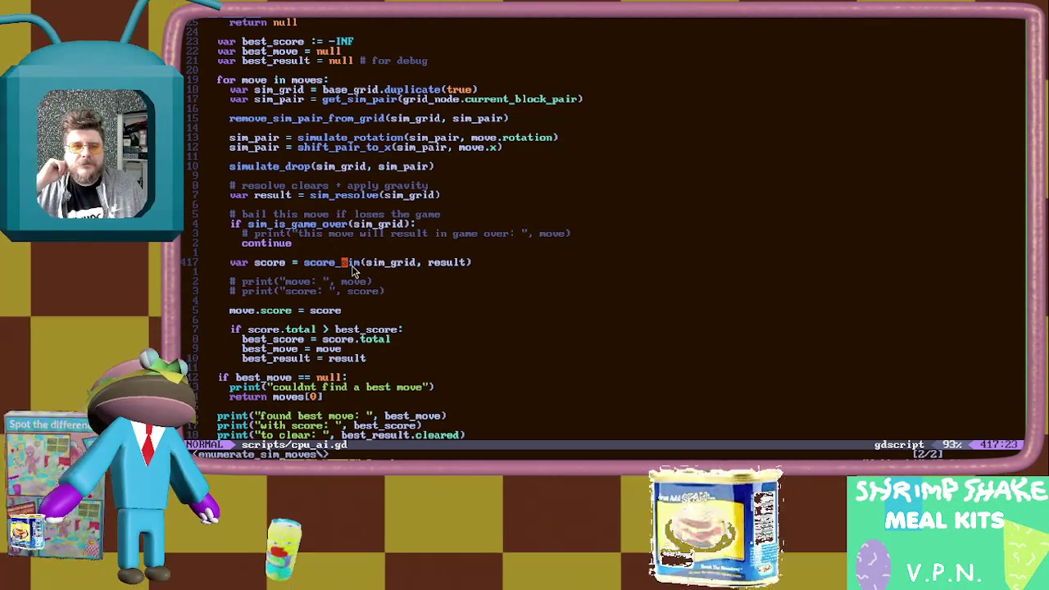
pyautogui.click(292, 273)
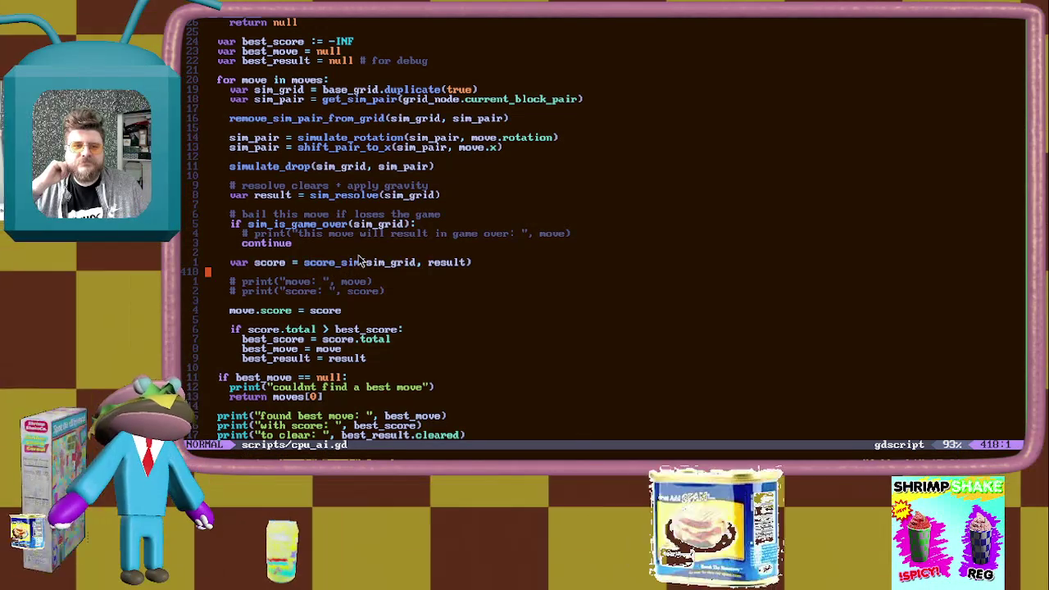
pyautogui.scroll(-2, 353, 270)
pyautogui.scroll(-1, 344, 287)
pyautogui.scroll(-1, 328, 311)
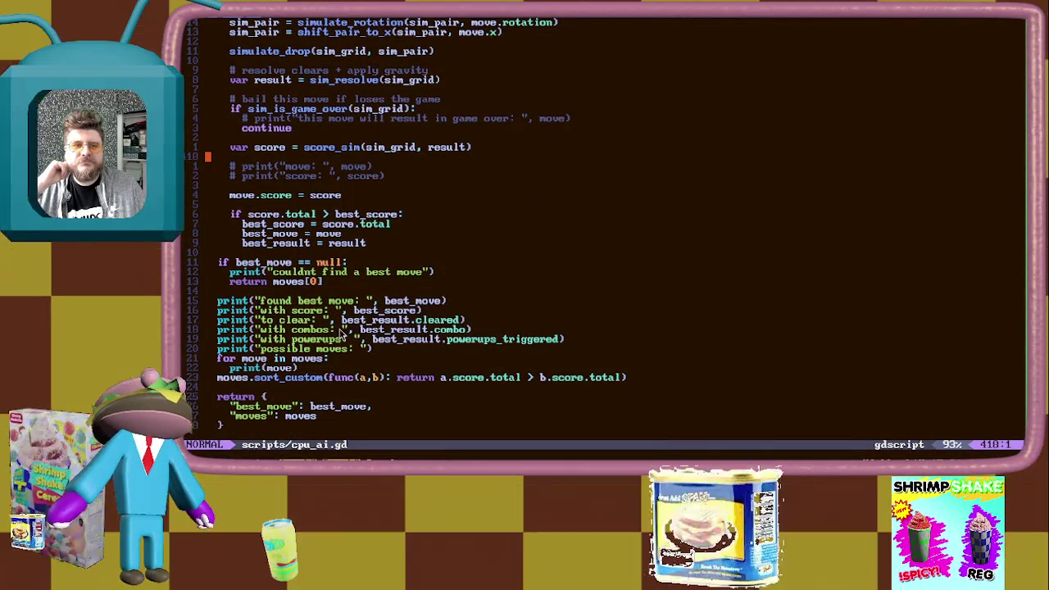
pyautogui.hotkey('alt', 'Tab')
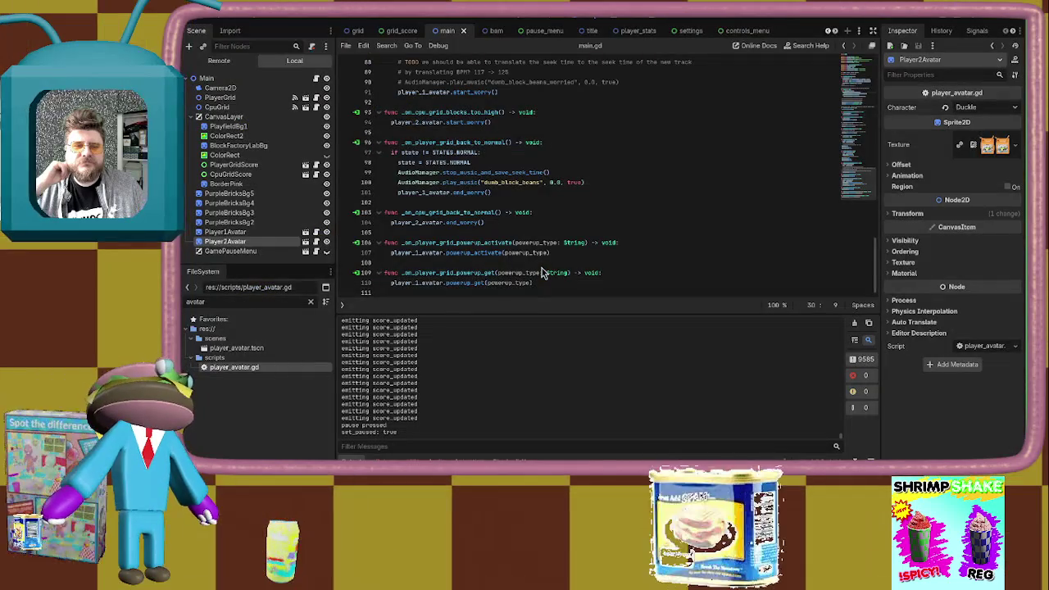
# Bring the paused match with its move scores forward, then return to the code editor
pyautogui.hotkey('alt', 'Tab')
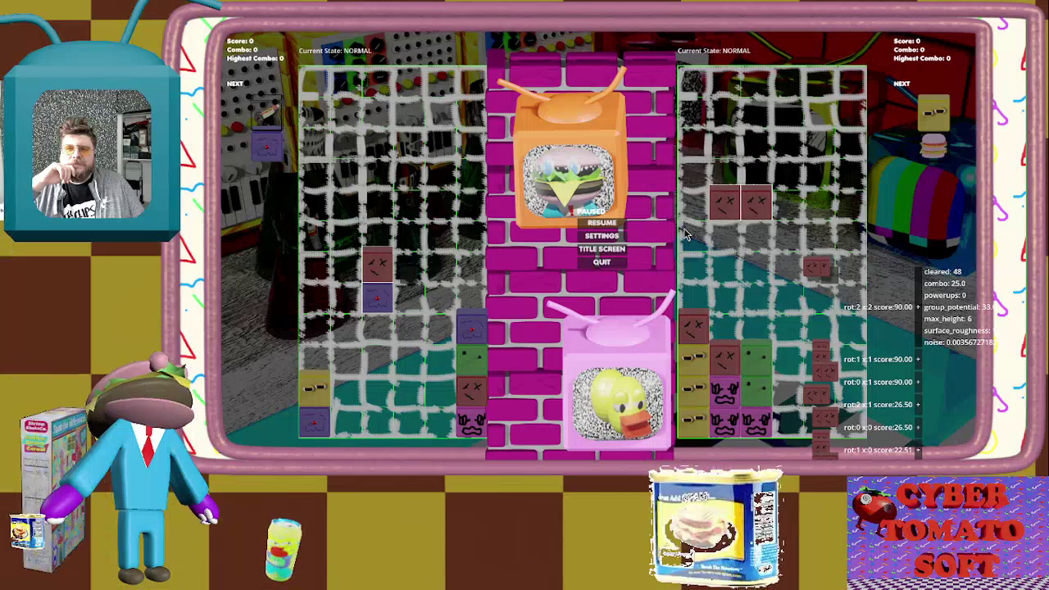
pyautogui.hotkey('alt', 'Tab')
# Search 'cleared' to reach score_sim's line 301 weighting cleared blocks by 12
pyautogui.write('/cleare')
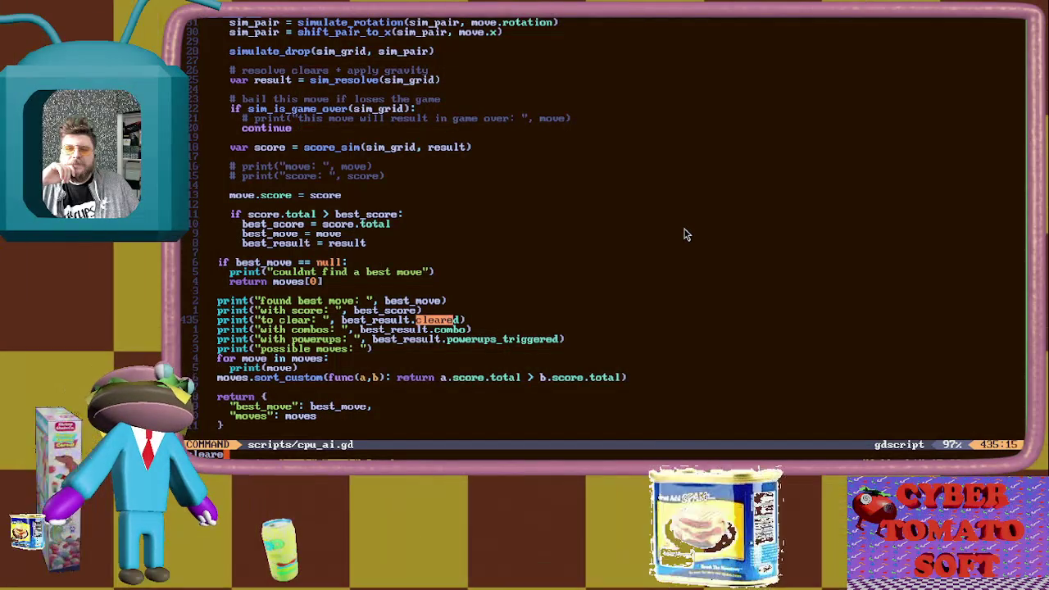
pyautogui.press('Return')
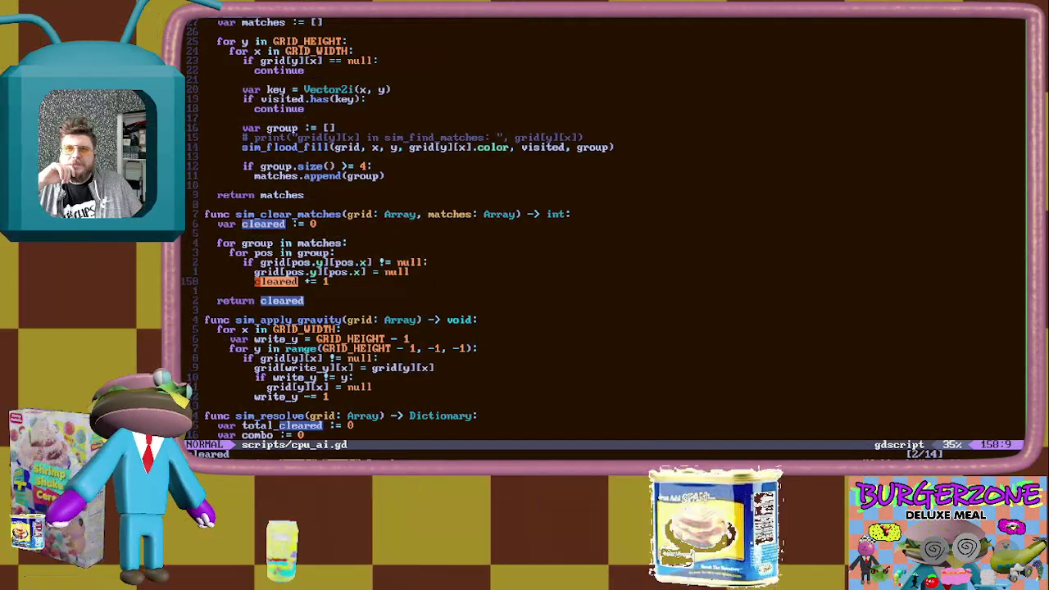
pyautogui.press('n')
pyautogui.press('n')
pyautogui.press('n')
pyautogui.press('n')
pyautogui.press('n')
pyautogui.press('n')
pyautogui.press('n')
pyautogui.press('n')
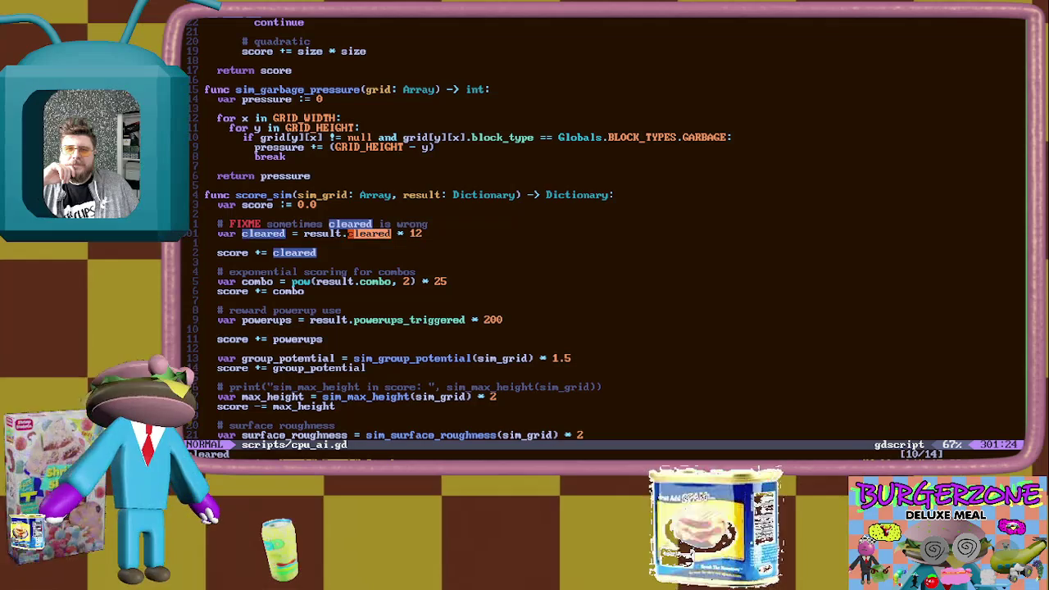
pyautogui.press('$')
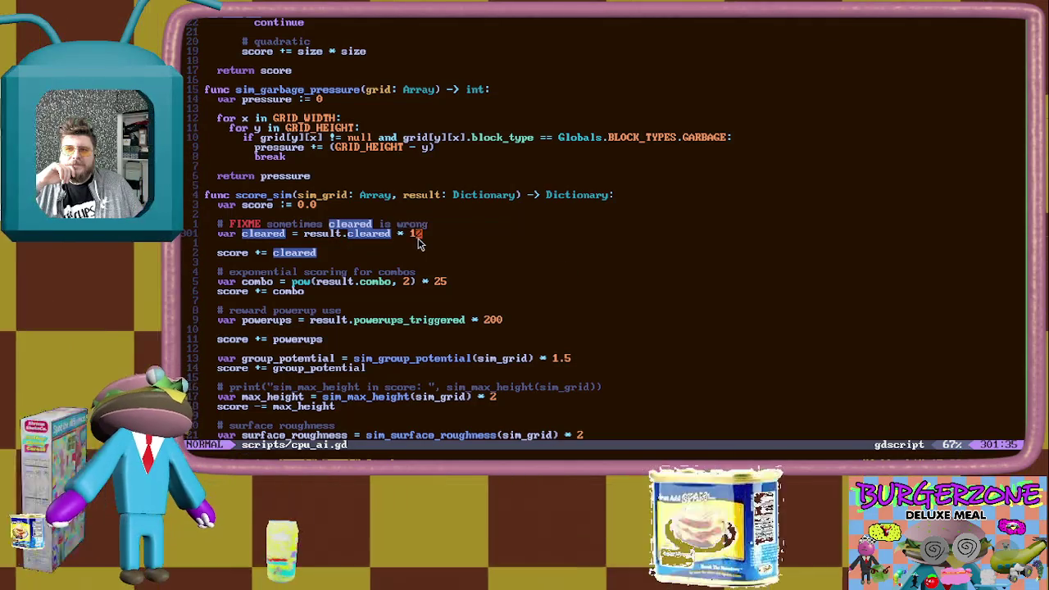
pyautogui.hotkey('shift', 'v')
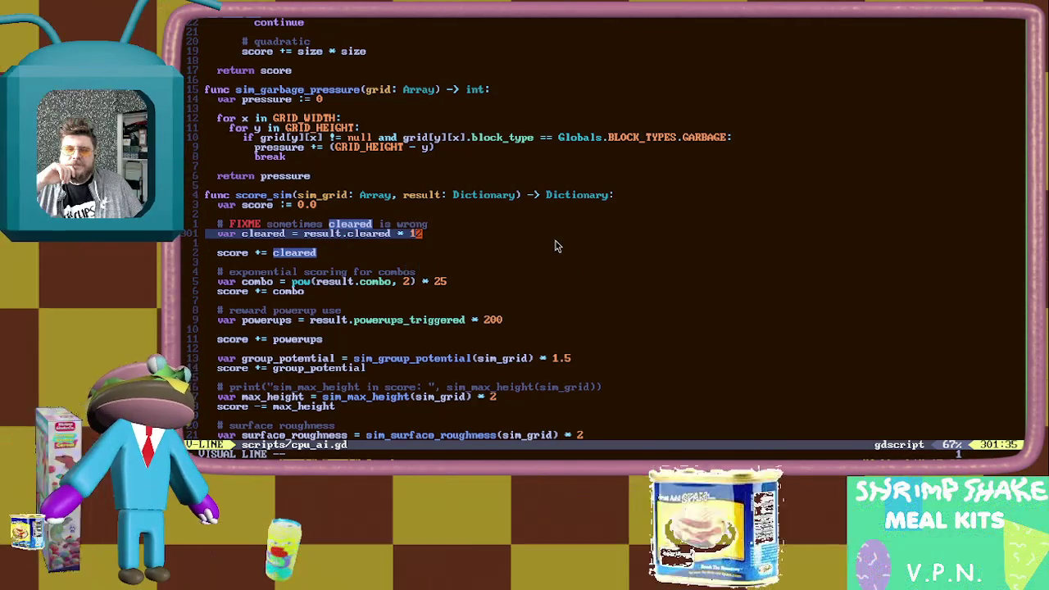
pyautogui.press('Escape')
pyautogui.press('^')
pyautogui.press('e')
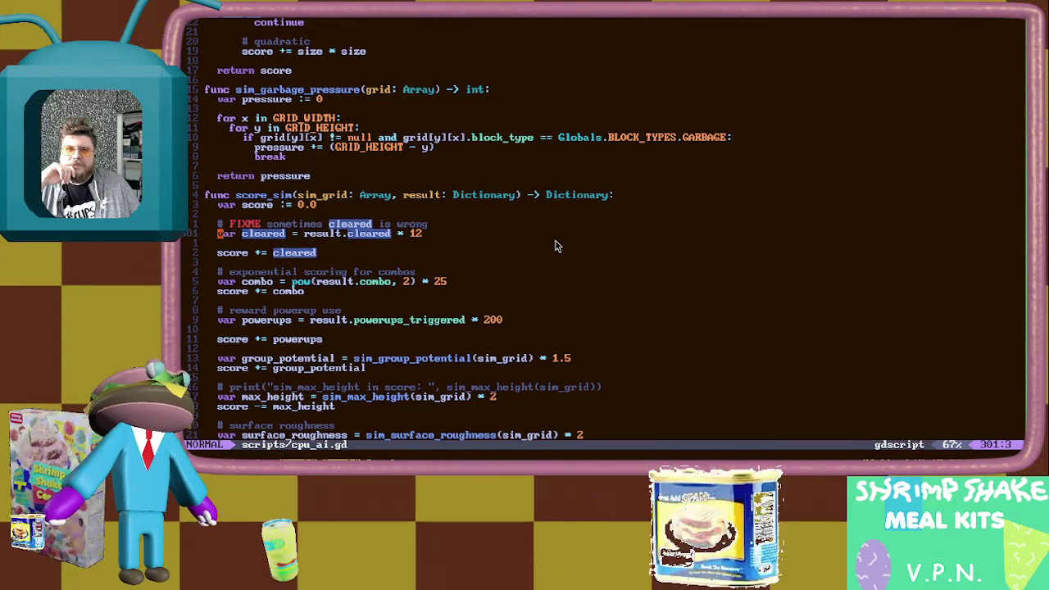
pyautogui.hotkey('alt', 'Tab')
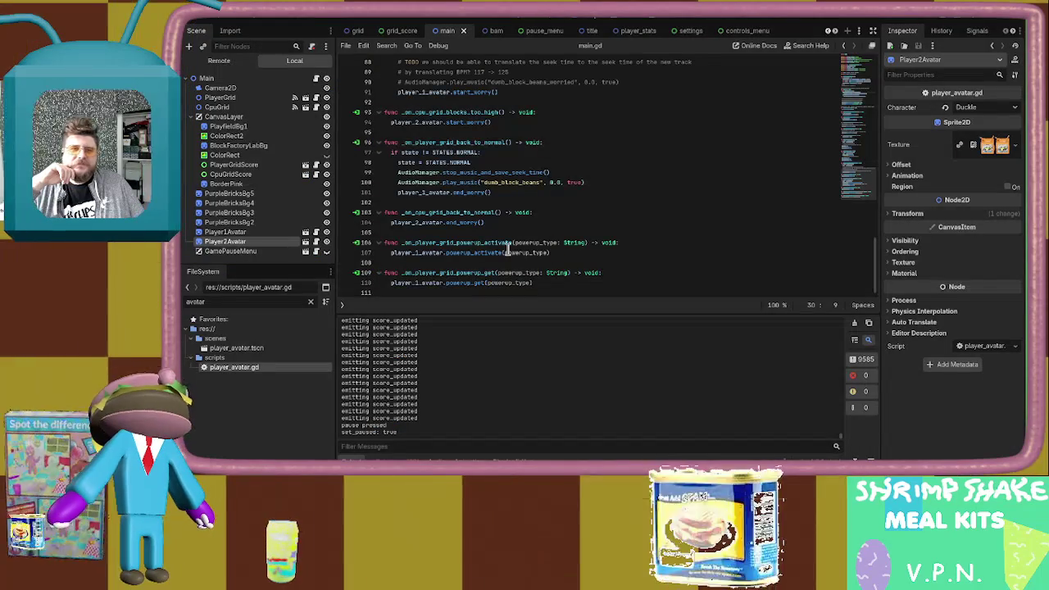
# Switch from Neovim back to the Godot window
pyautogui.hotkey('alt', 'Tab')
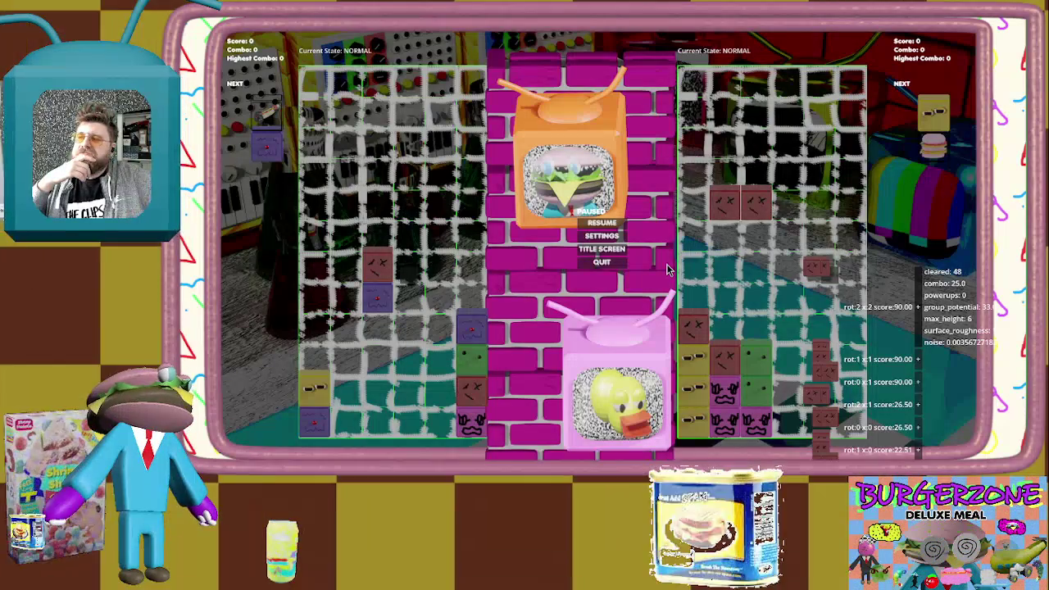
# Bring cpu_ai.gd back to the front and search for the enumerate_sim_moves definition
pyautogui.hotkey('alt', 'Tab')
pyautogui.hotkey('alt', 'Tab')
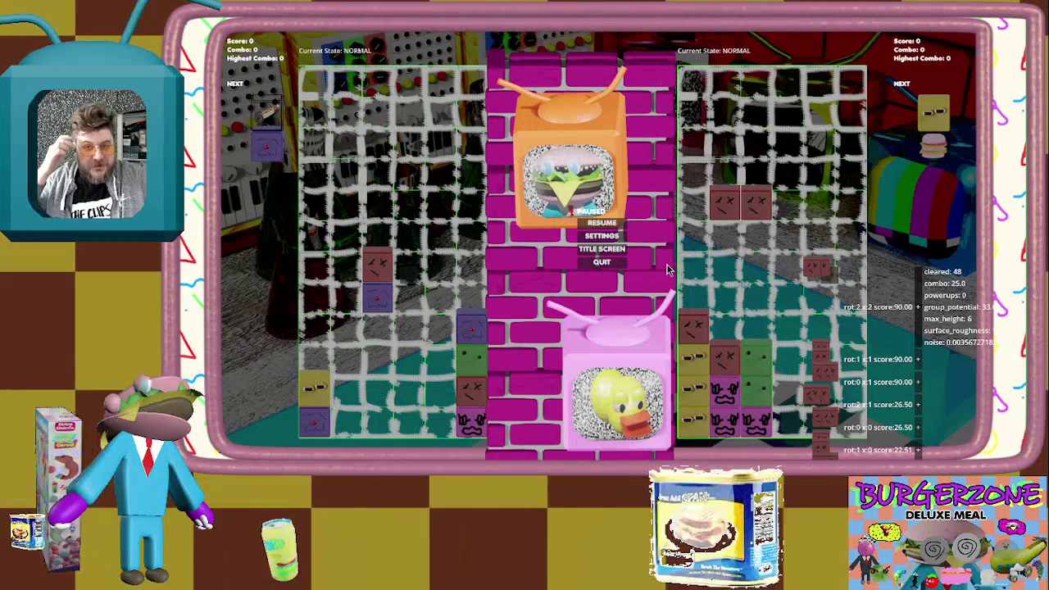
pyautogui.hotkey('alt', 'Tab')
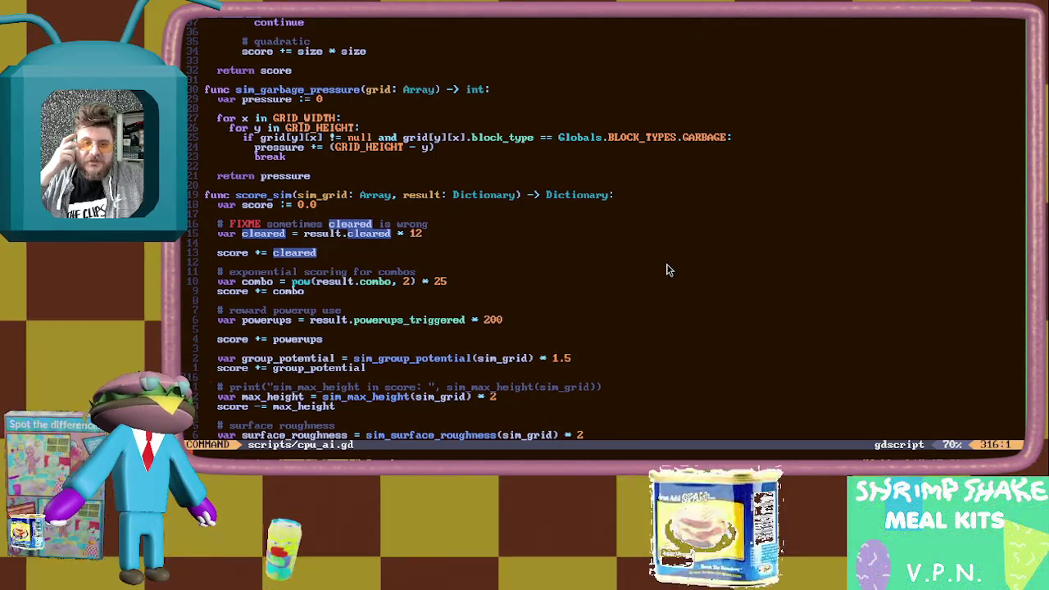
pyautogui.write('/\\<enumerate')
pyautogui.press('Return')
pyautogui.press('*')
pyautogui.press('N')
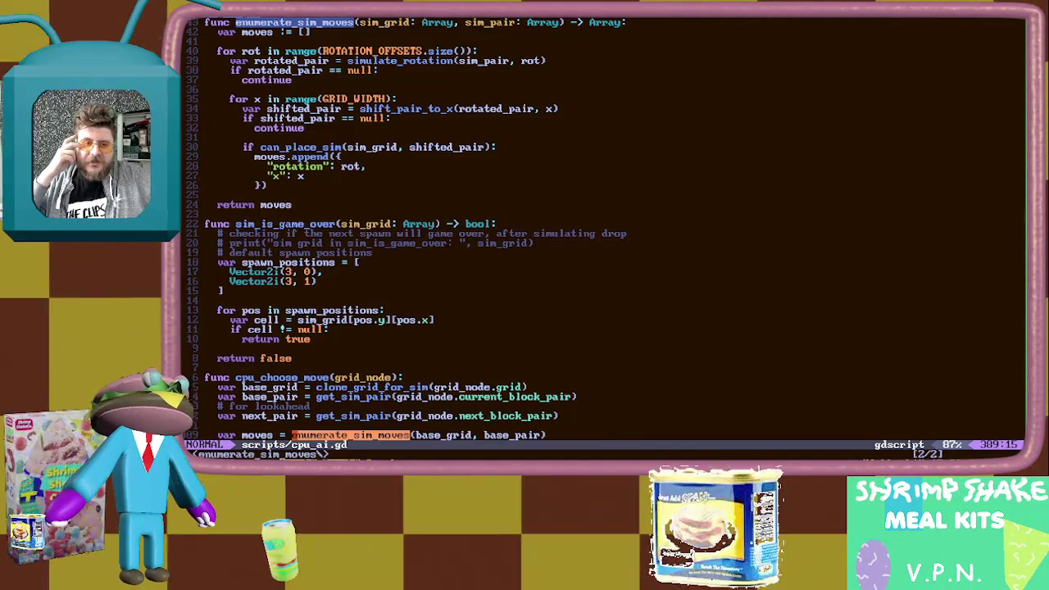
pyautogui.press('k')
pyautogui.press('k')
pyautogui.press('k')
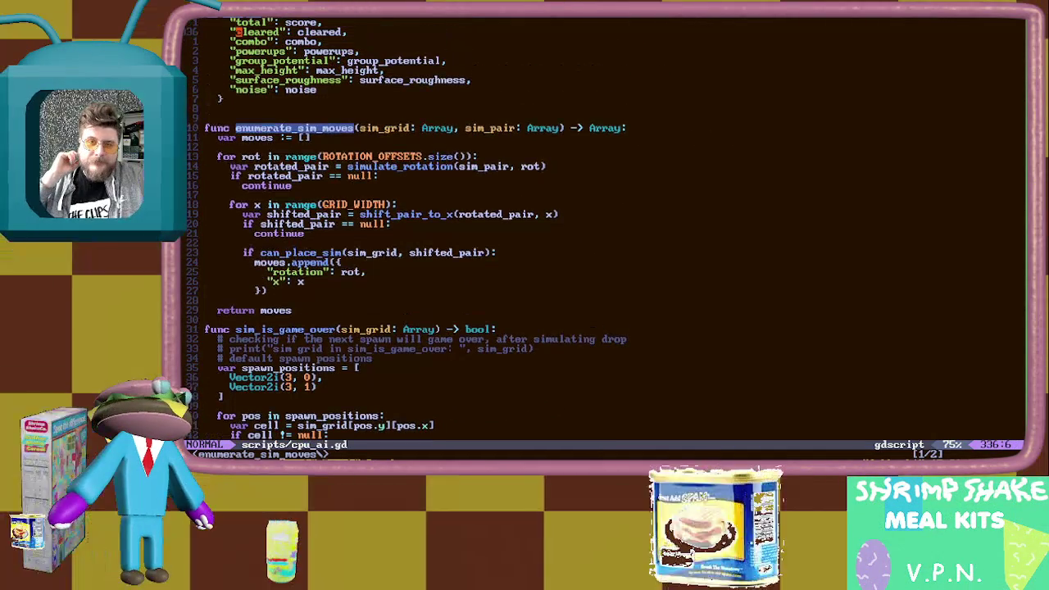
pyautogui.press('j')
pyautogui.press('j')
pyautogui.press('j')
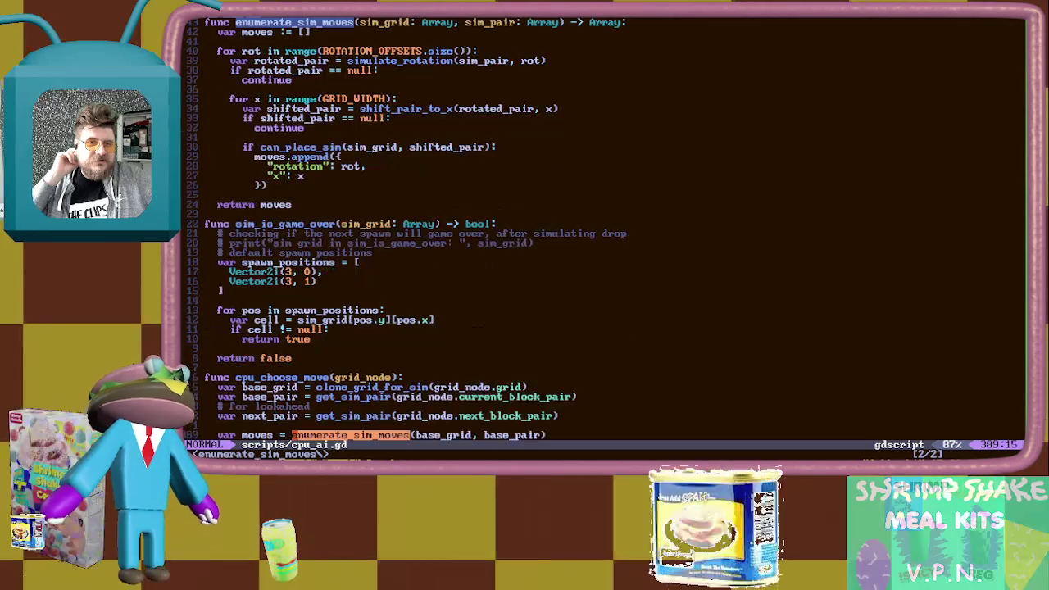
# Jump to the enumerate_sim_moves call and read through cpu_choose_move's best-move selection
pyautogui.press('n')
pyautogui.press('j')
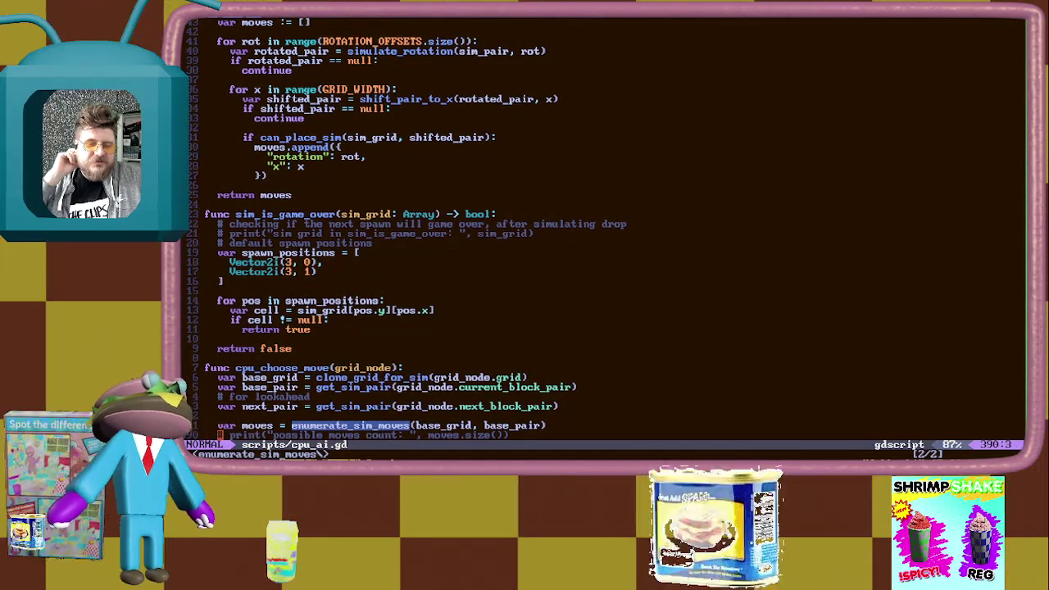
pyautogui.press('j')
pyautogui.press('j')
pyautogui.press('j')
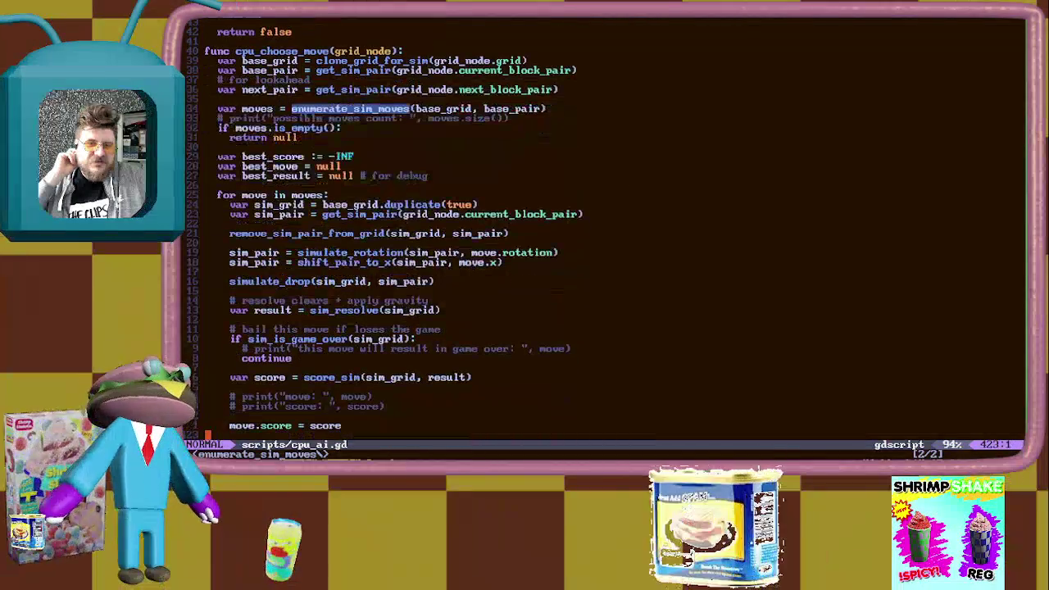
pyautogui.press('j')
pyautogui.press('j')
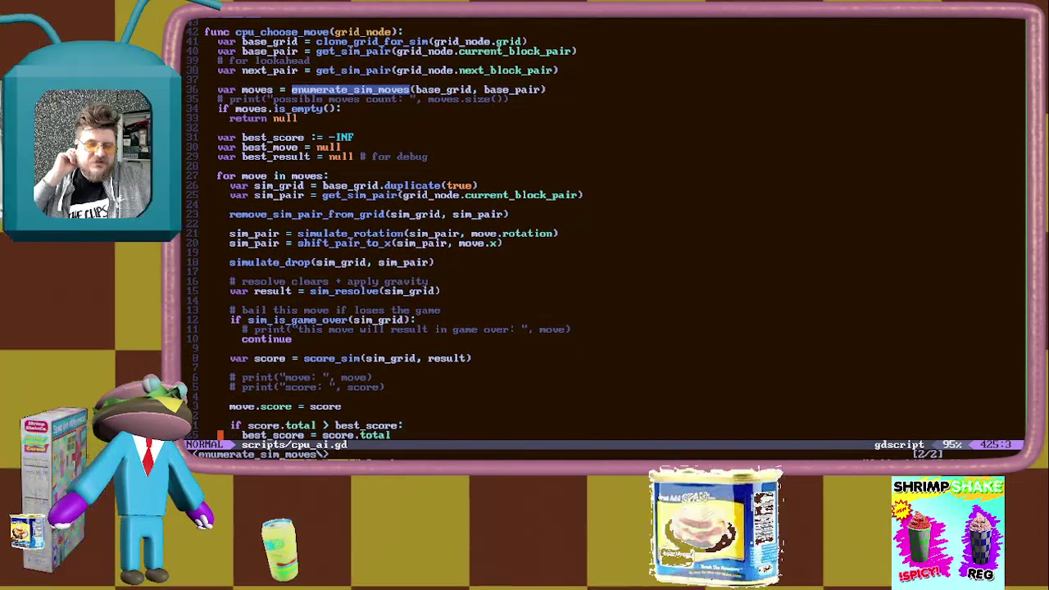
pyautogui.press('j')
pyautogui.press('j')
pyautogui.press('j')
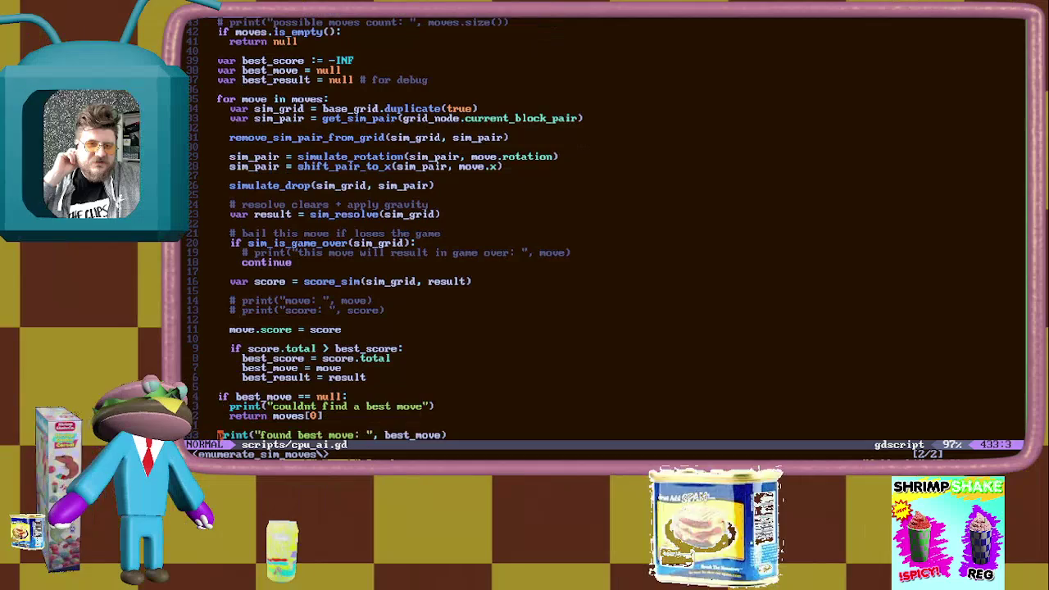
pyautogui.press('j')
pyautogui.press('j')
pyautogui.press('j')
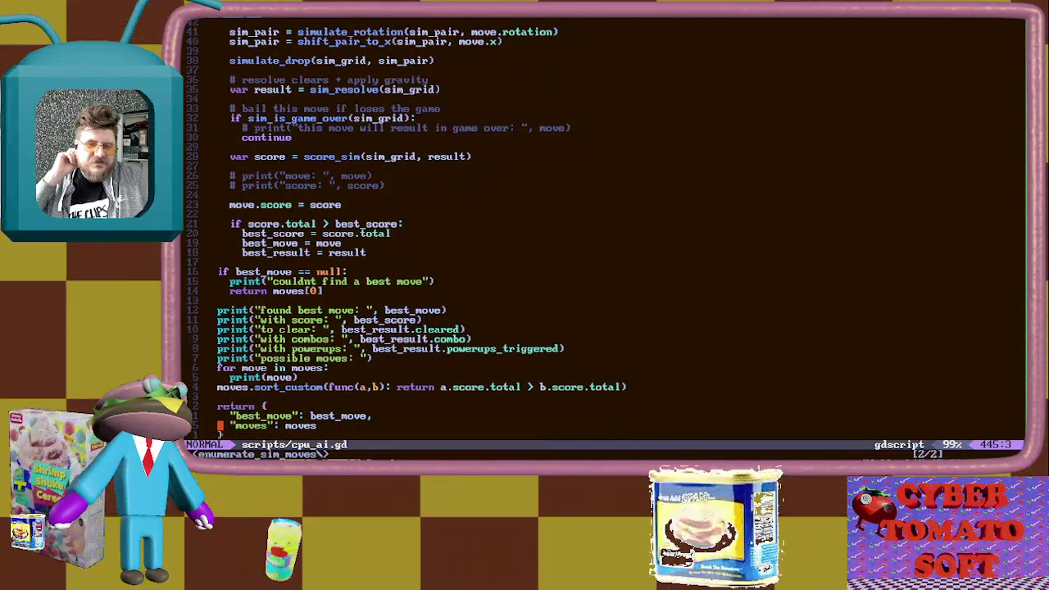
pyautogui.press('1')
pyautogui.press('3')
pyautogui.press('k')
pyautogui.hotkey('ctrl', 'u')
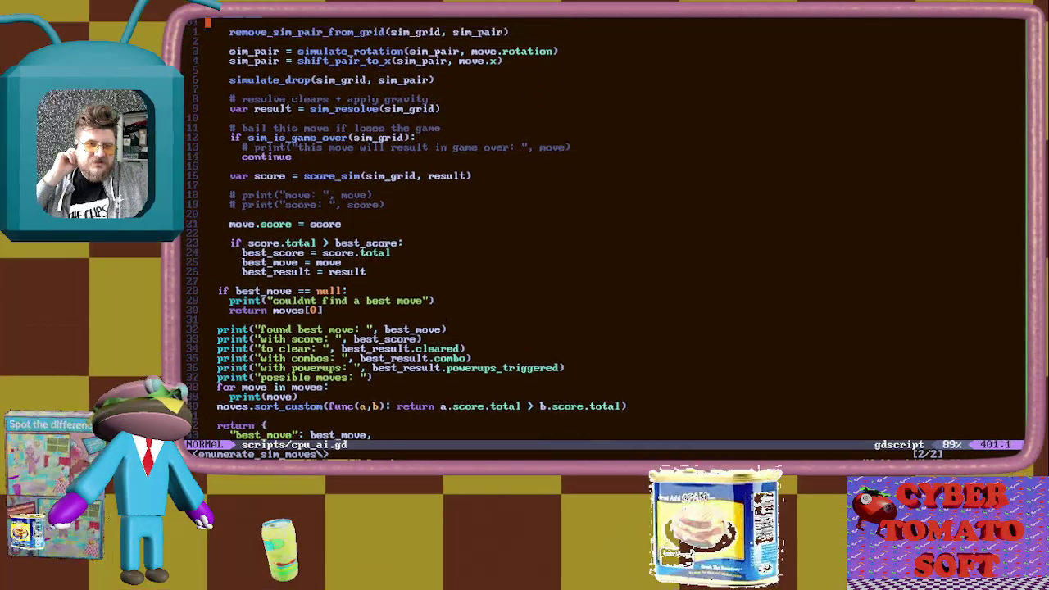
# Highlight the uses of next_pair and look over the for move in moves loop
pyautogui.press('j')
pyautogui.press('j')
pyautogui.press('j')
pyautogui.press('k')
pyautogui.press('*')
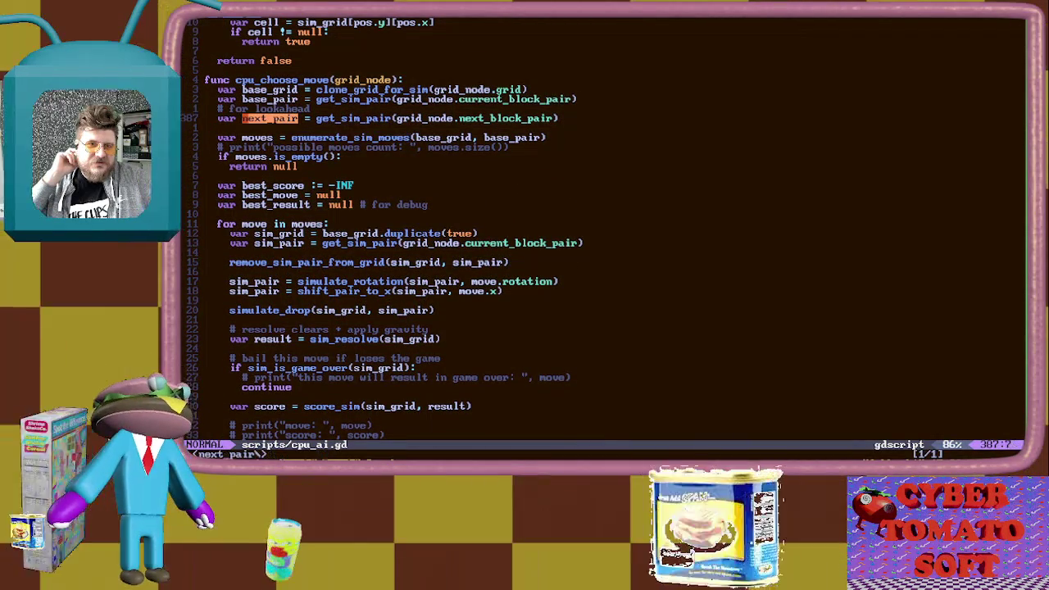
pyautogui.press('e')
pyautogui.press('w')
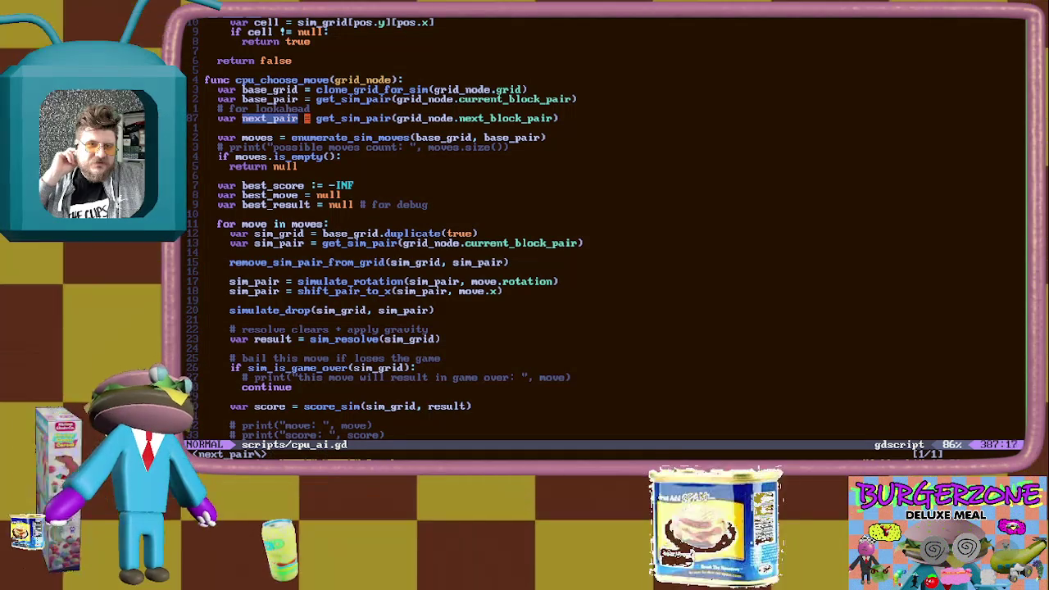
pyautogui.press('b')
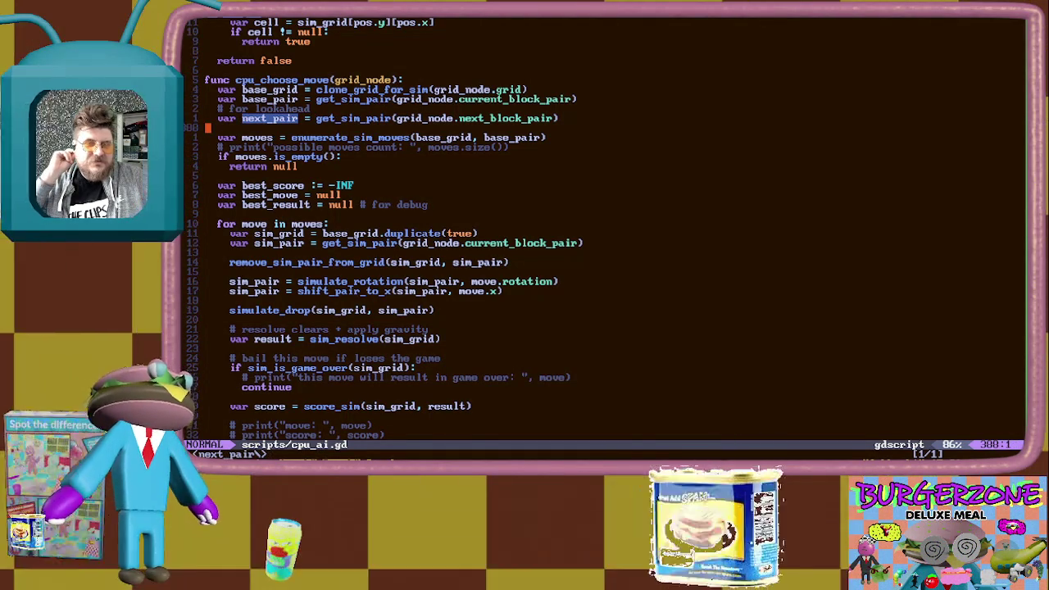
pyautogui.press('j')
pyautogui.press('j')
pyautogui.press('j')
pyautogui.press('j')
pyautogui.press('j')
pyautogui.press('k')
pyautogui.press('k')
pyautogui.press('k')
pyautogui.press('k')
pyautogui.press('0')
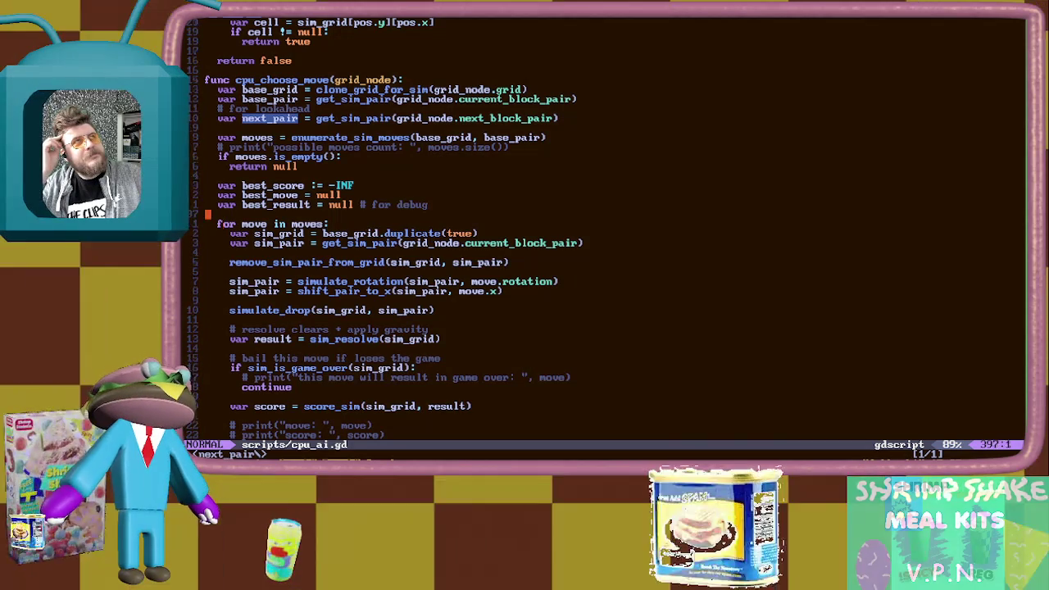
# Uncomment the possible moves count print, save cpu_ai.gd, and return to Godot
pyautogui.press('k')
pyautogui.press('k')
pyautogui.press('k')
pyautogui.press('x')
pyautogui.press('x')
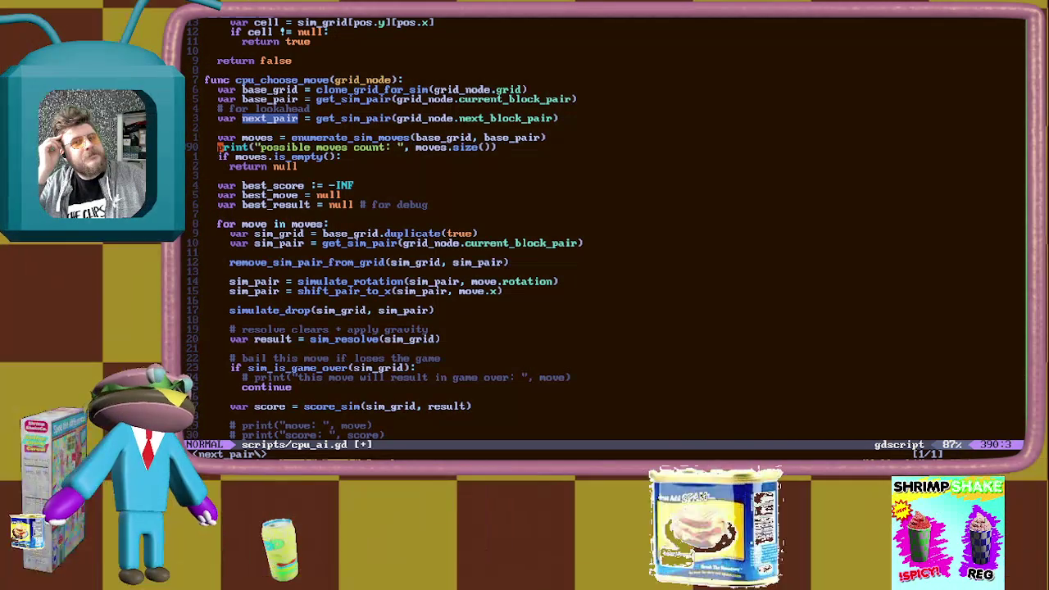
pyautogui.write(':w')
pyautogui.press('Return')
pyautogui.hotkey('alt', 'Tab')
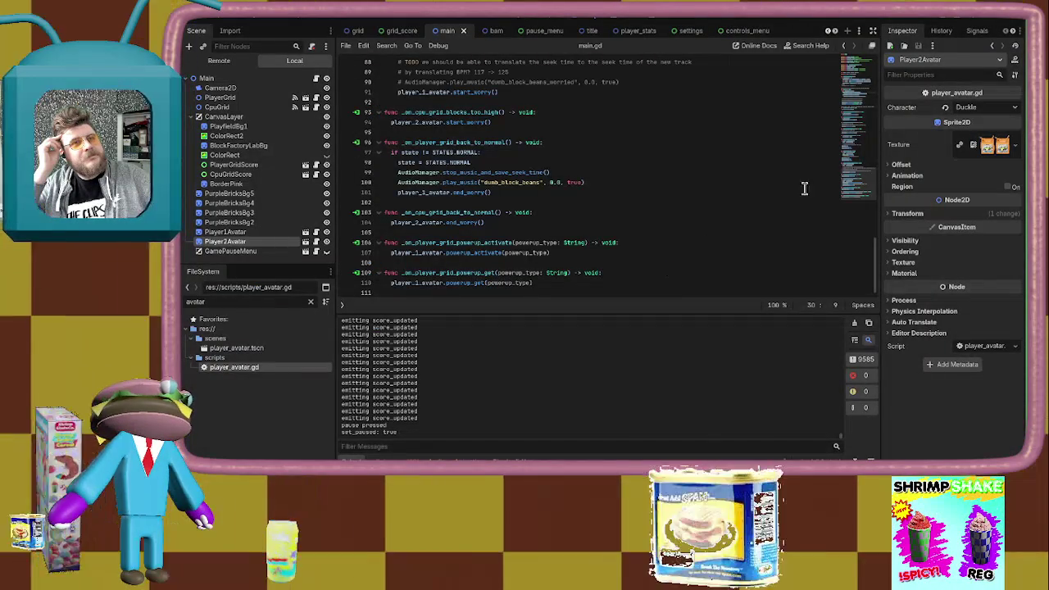
# Run the game as a 1 PLAYER match and pause it
pyautogui.press('F5')
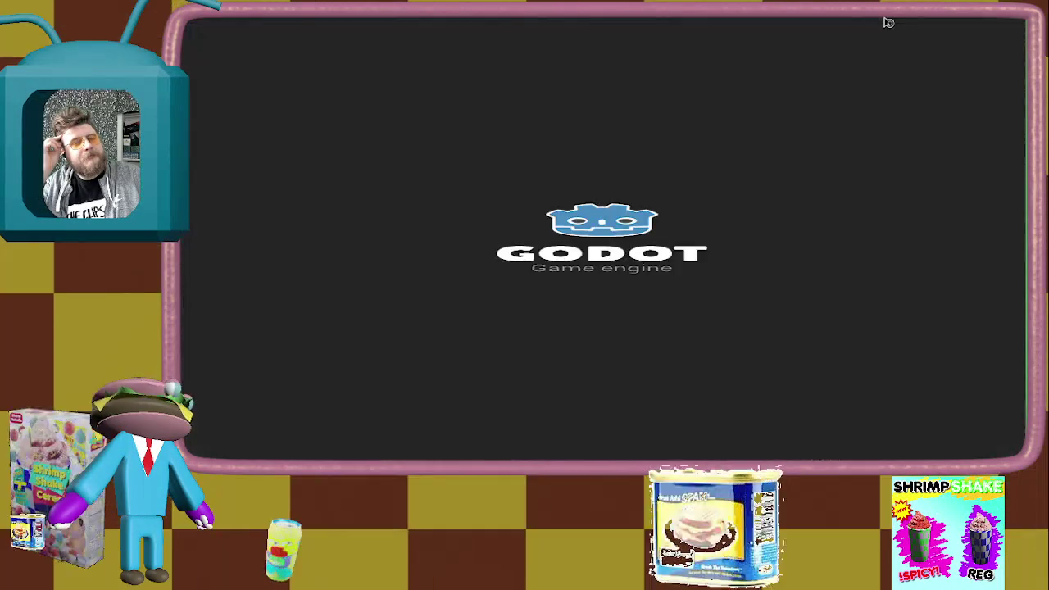
pyautogui.press('Return')
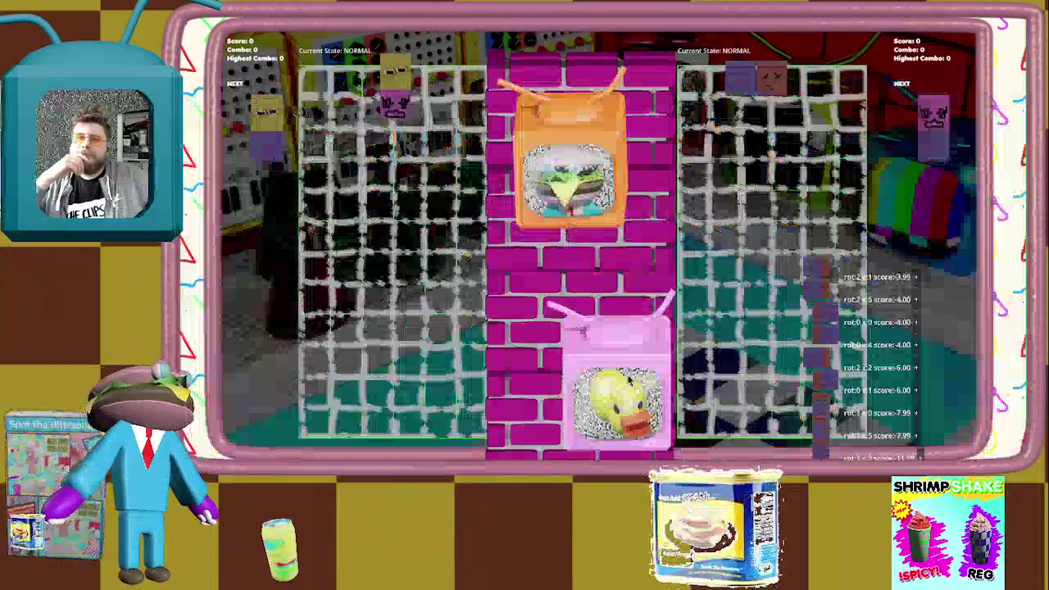
pyautogui.press('Escape')
pyautogui.hotkey('alt', 'Tab')
pyautogui.hotkey('alt', 'Tab')
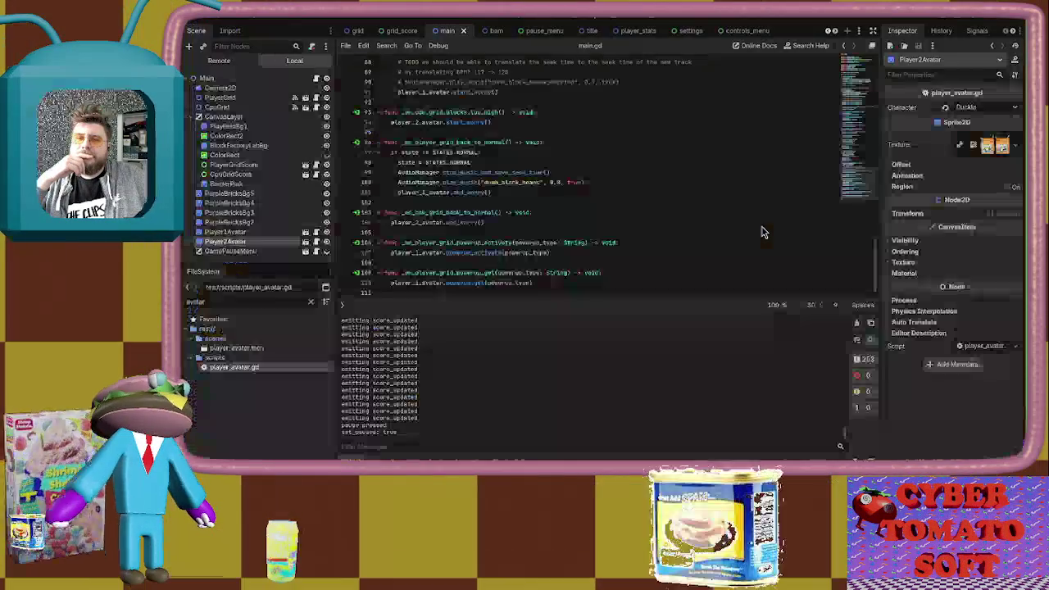
# Filter the output log by 'po', clear the filter, and return to cpu_ai.gd
pyautogui.click(520, 445)
pyautogui.write('po')
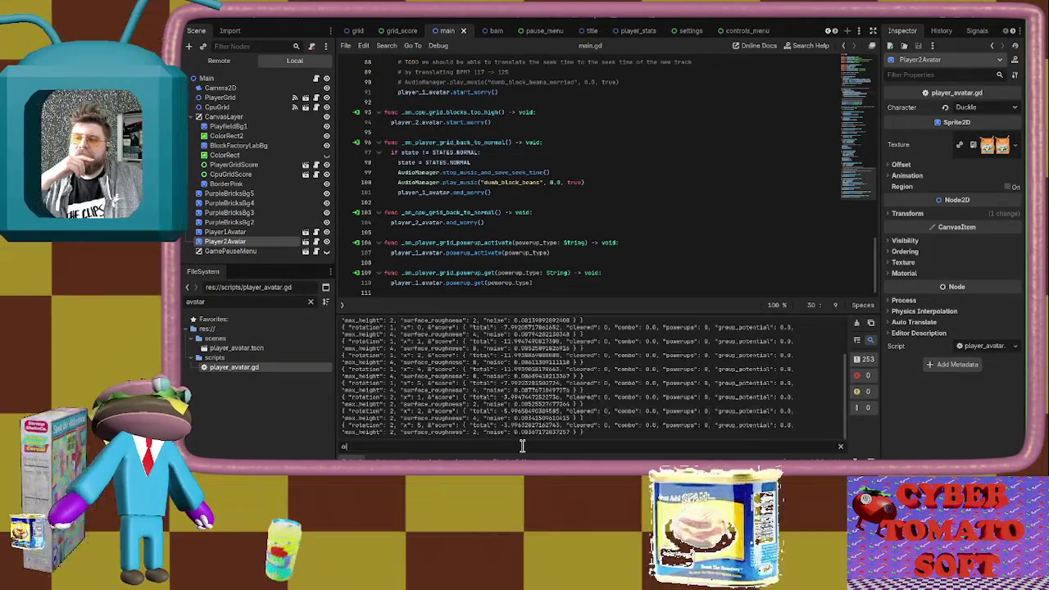
pyautogui.press('BackSpace')
pyautogui.press('BackSpace')
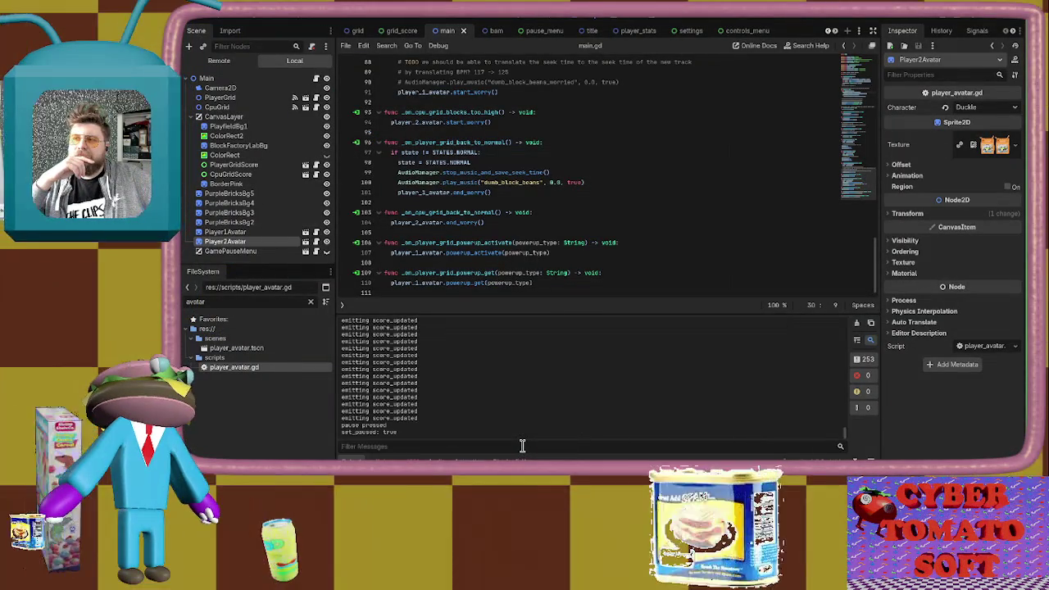
pyautogui.hotkey('alt', 'Tab')
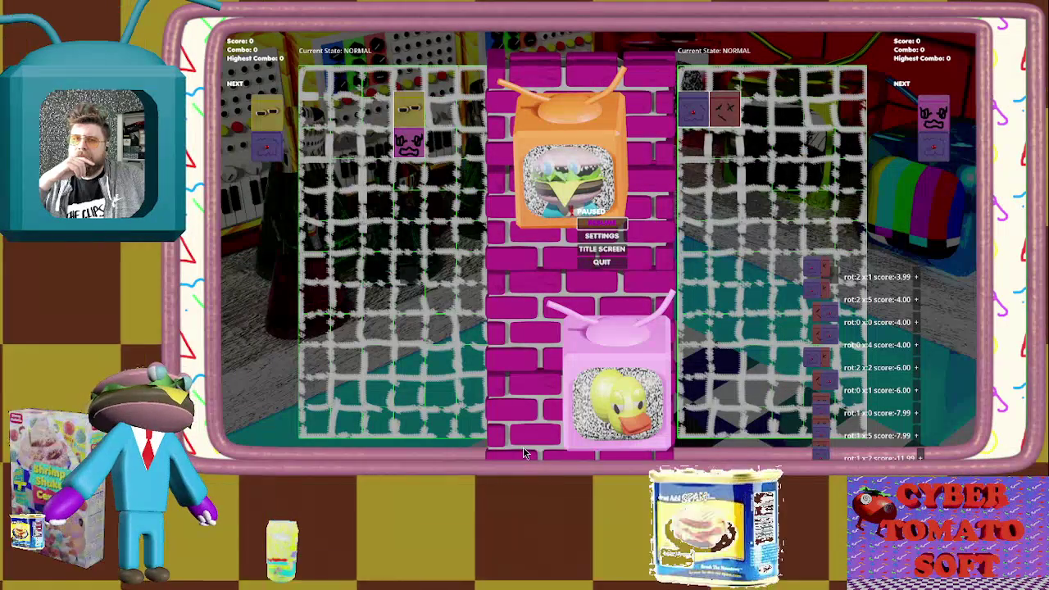
pyautogui.hotkey('alt', 'Tab')
pyautogui.press('j')
pyautogui.press('j')
pyautogui.press('j')
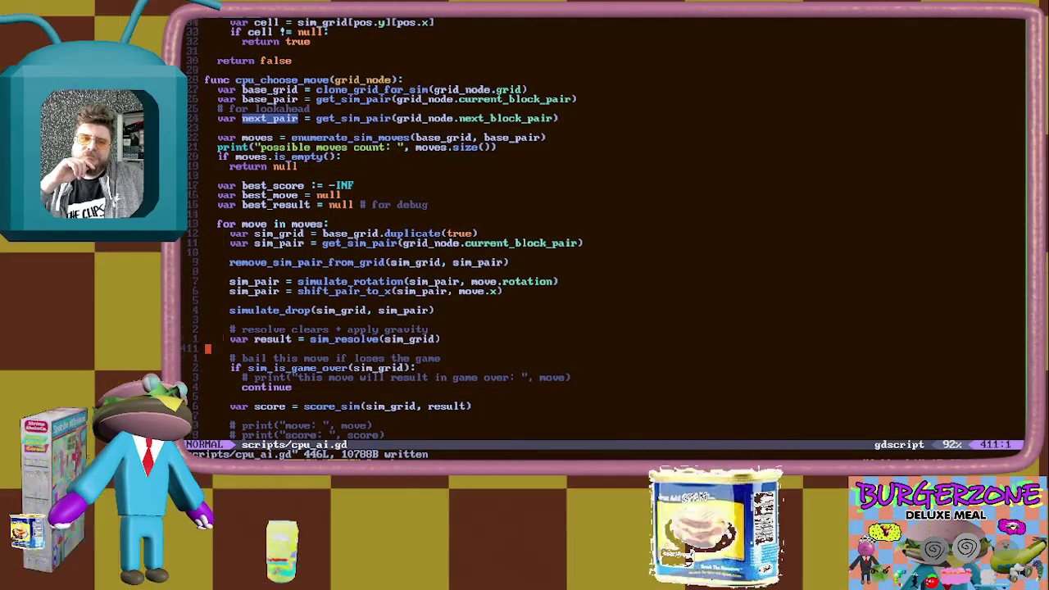
# Jump to the move.score line and evaluate 11 * 11 in the Ruby prompt
pyautogui.press('2')
pyautogui.press('9')
pyautogui.press('j')
pyautogui.press('j')
pyautogui.press('j')
pyautogui.press('j')
pyautogui.hotkey('alt', 'Tab')
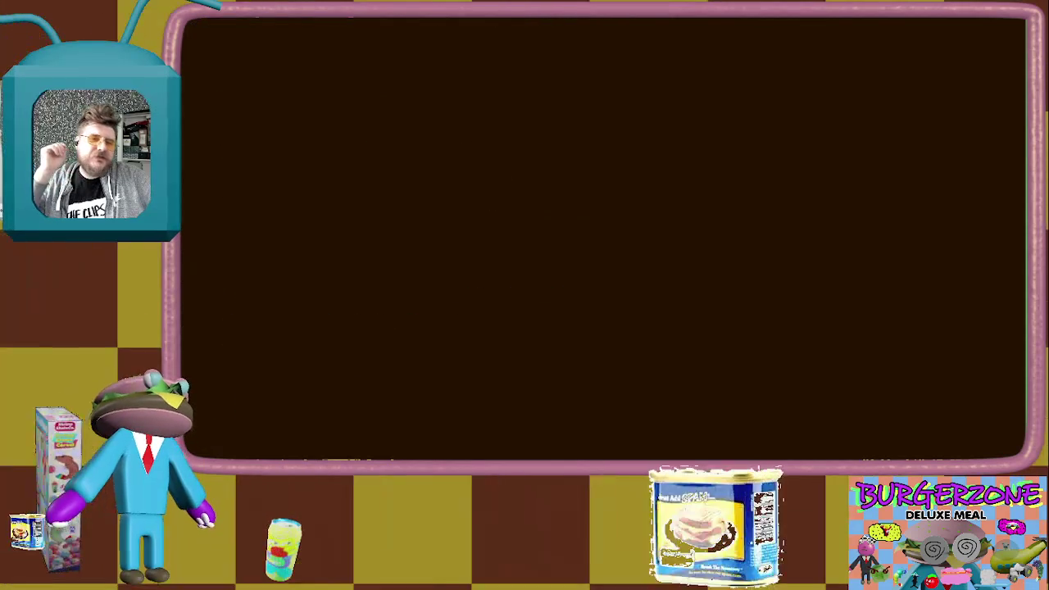
pyautogui.write('1 * 11')
pyautogui.press('Return')
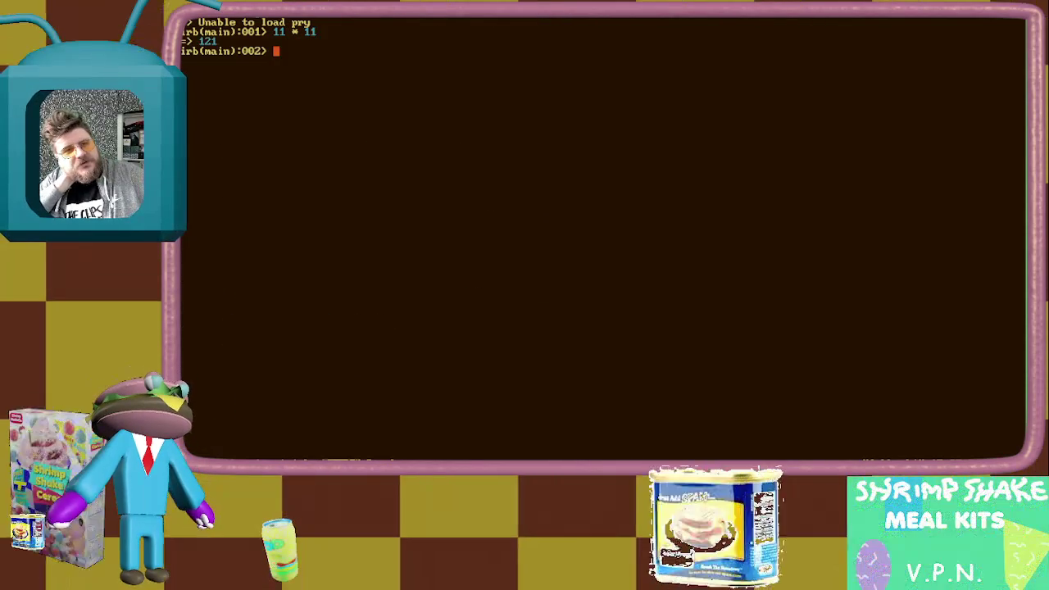
pyautogui.hotkey('alt', 'Tab')
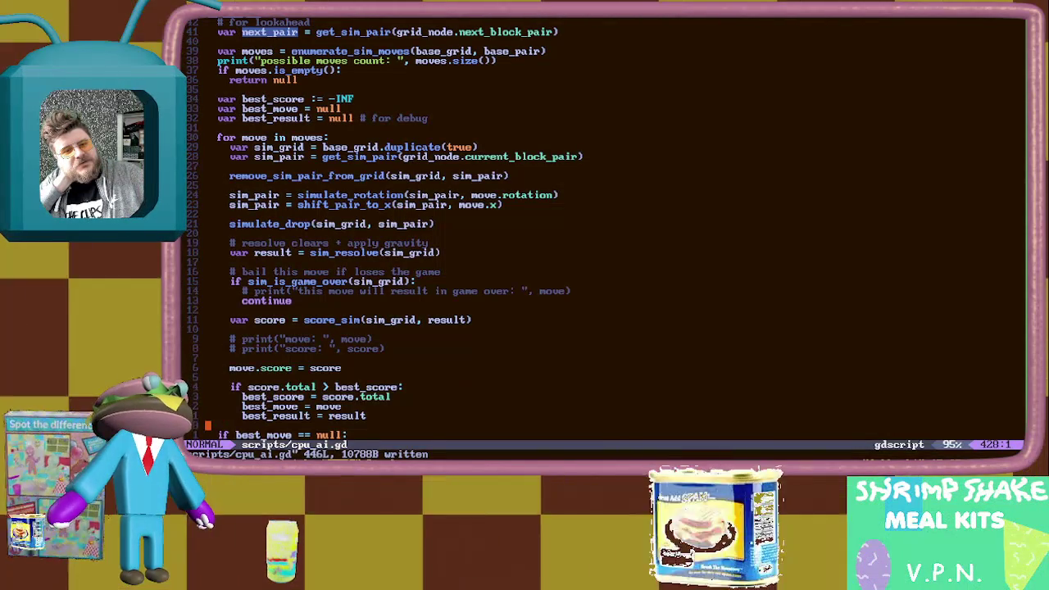
# Open blank lines near the move score assignment, then undo them
pyautogui.scroll(-2, 602, 230)
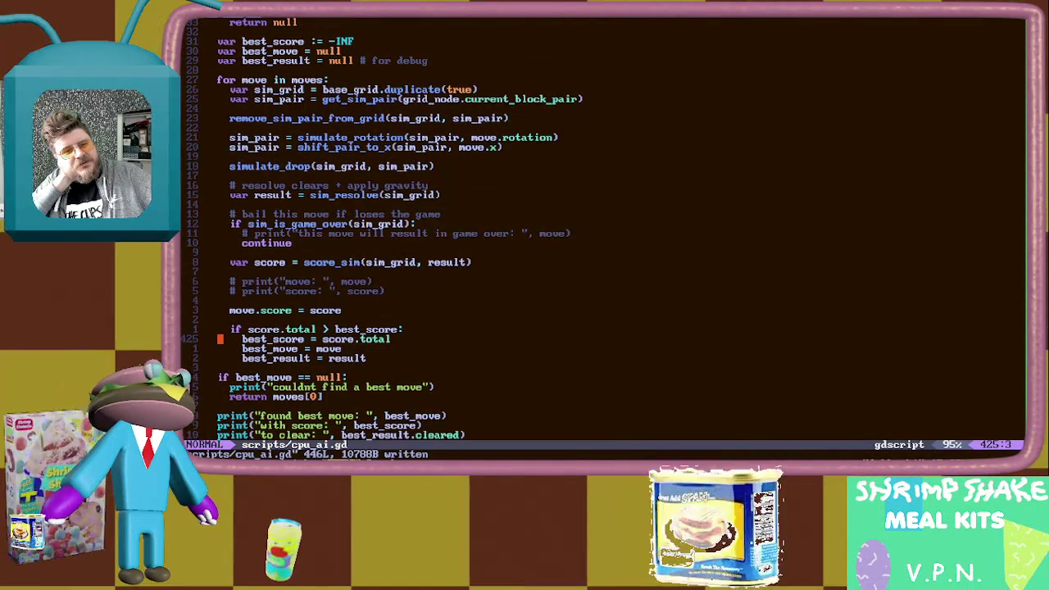
pyautogui.press('k')
pyautogui.press('k')
pyautogui.press('k')
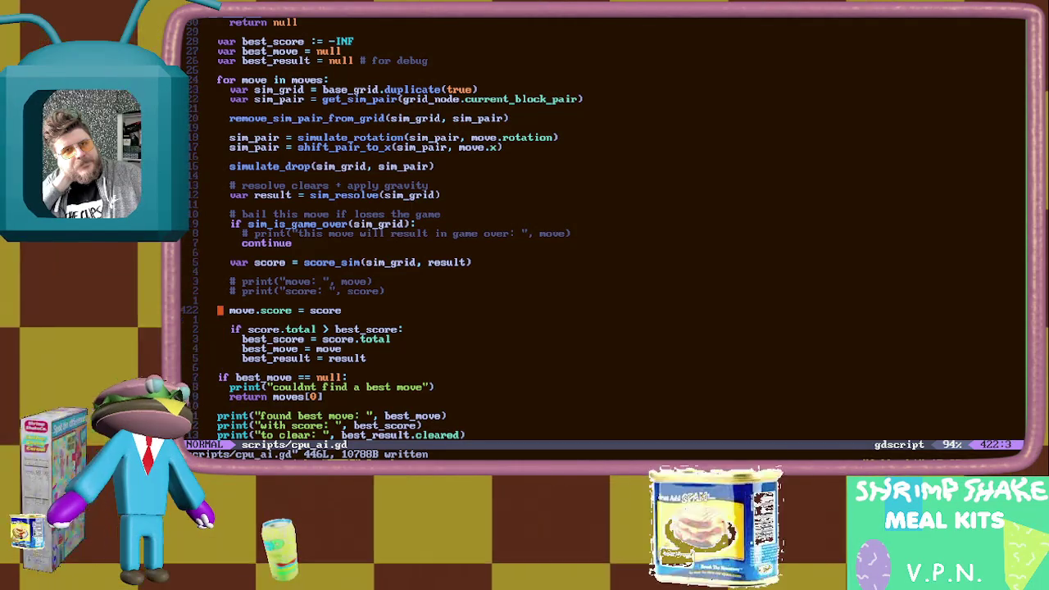
pyautogui.press('j')
pyautogui.press('o')
pyautogui.press('Return')
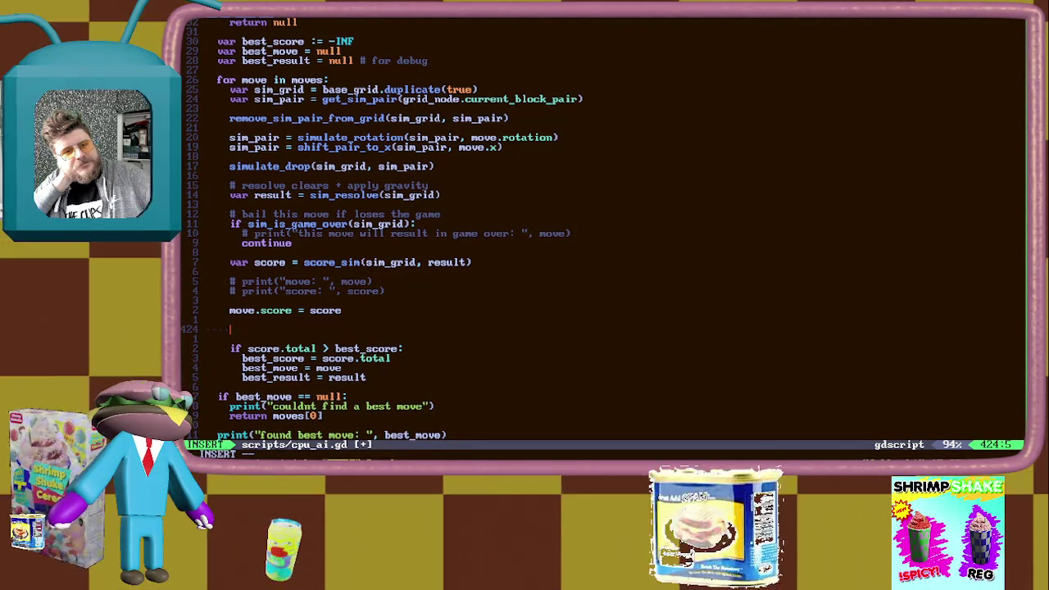
pyautogui.press('Escape')
pyautogui.press('u')
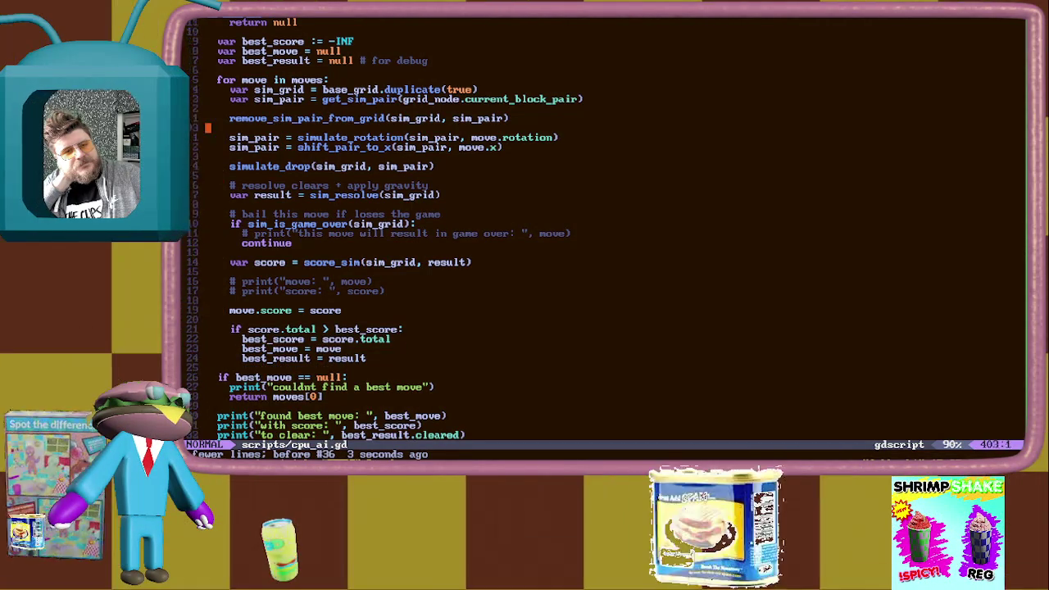
# Check the enumerate_sim_moves definition, then open a new line below the score debug prints
pyautogui.press('k')
pyautogui.press('k')
pyautogui.press('k')
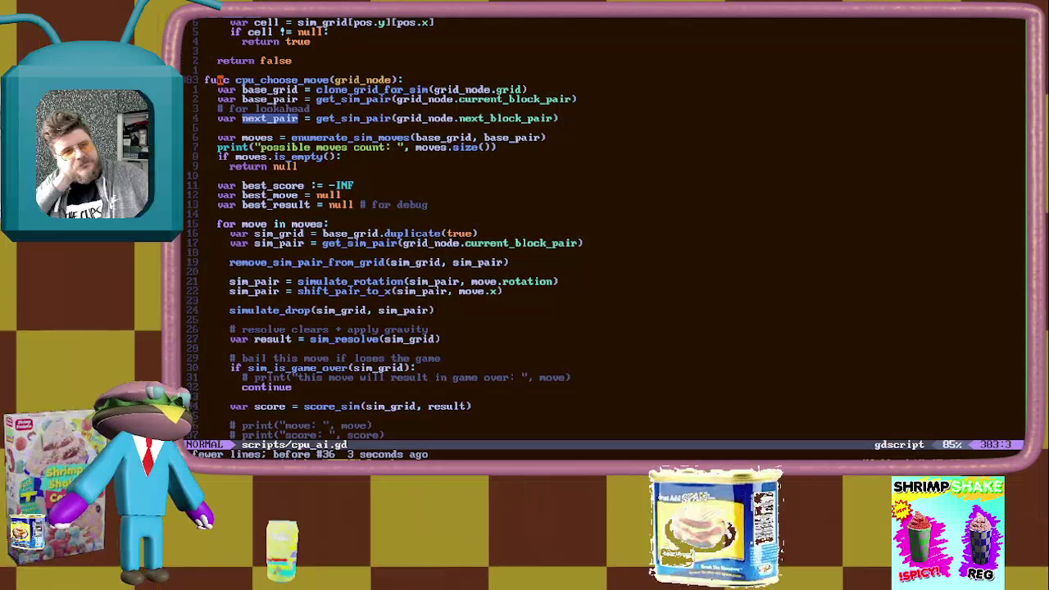
pyautogui.press('w')
pyautogui.press('w')
pyautogui.press('w')
pyautogui.press('#')
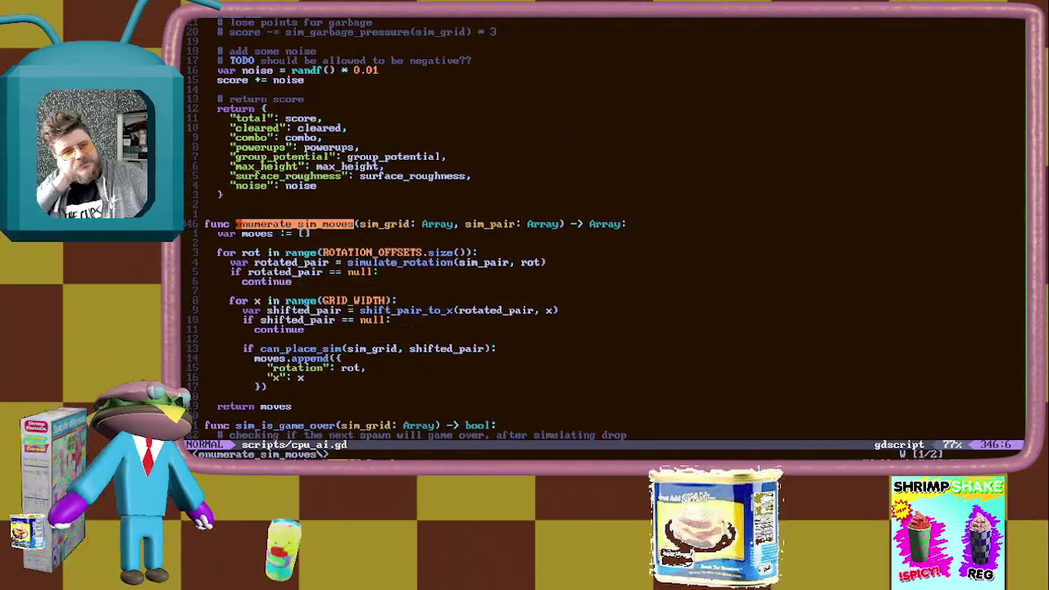
pyautogui.press('#')
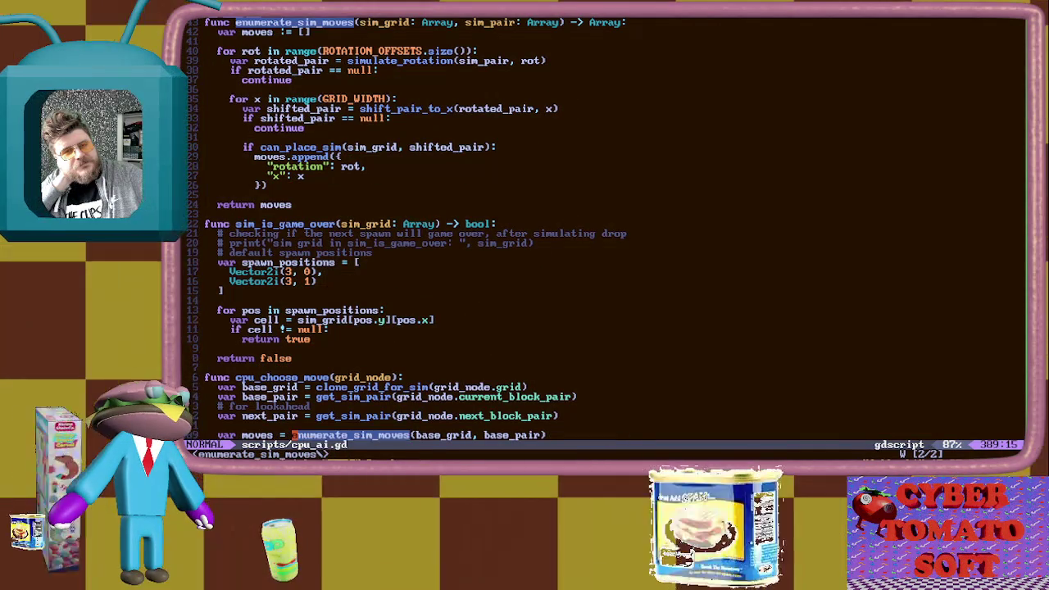
pyautogui.press('j')
pyautogui.press('j')
pyautogui.press('j')
pyautogui.press('j')
pyautogui.press('j')
pyautogui.press('j')
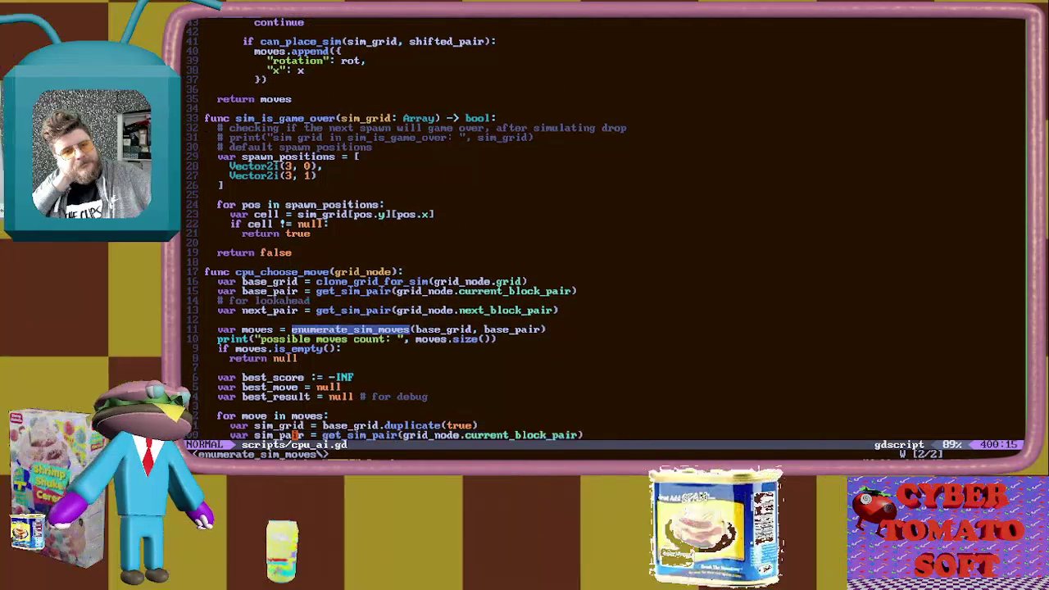
pyautogui.hotkey('ctrl', 'e')
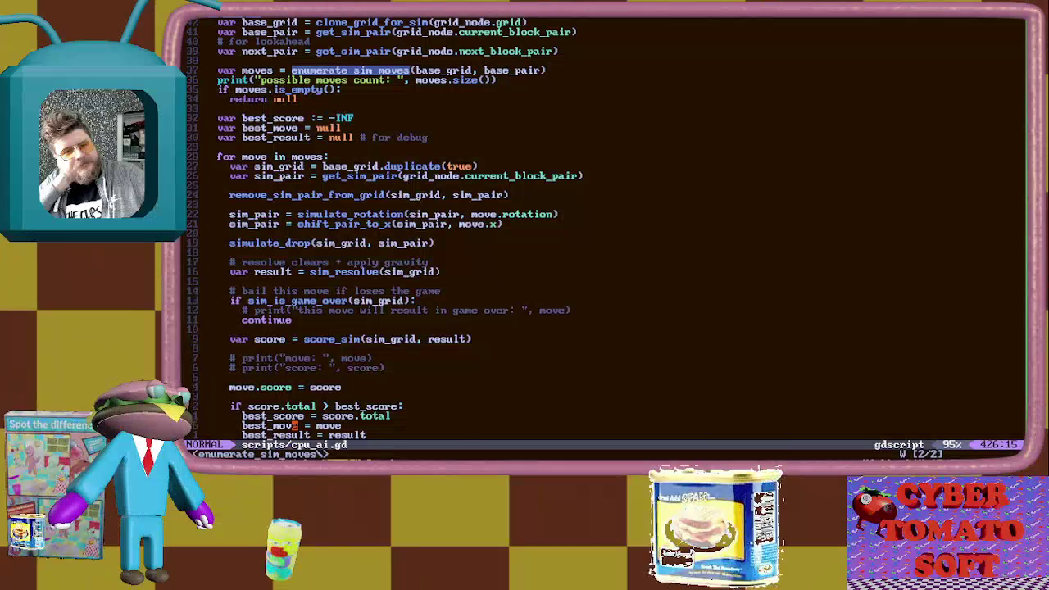
pyautogui.press('k')
pyautogui.press('k')
pyautogui.press('k')
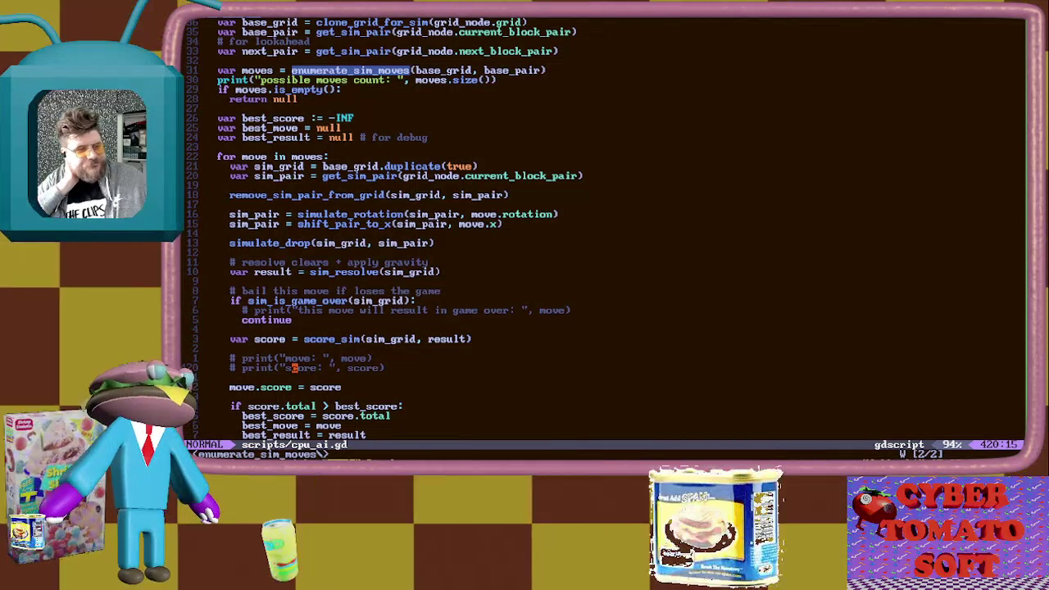
pyautogui.press('o')
pyautogui.press('Return')
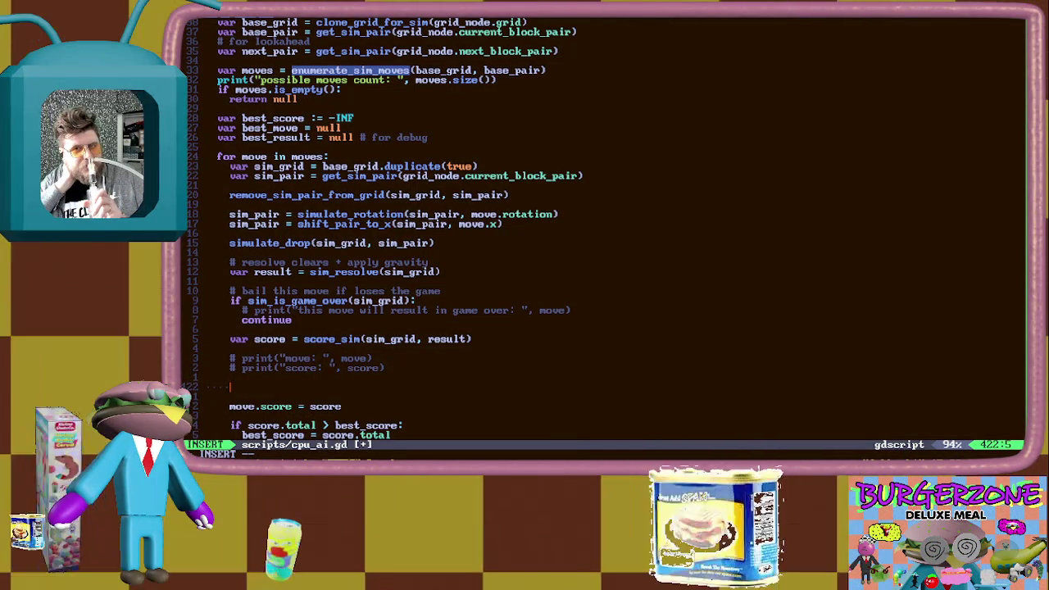
# Add `var next_moves = enumerate_sim_moves(sim_grid, next_pair)` and save cpu_ai.gd
pyautogui.write('var next_moves')
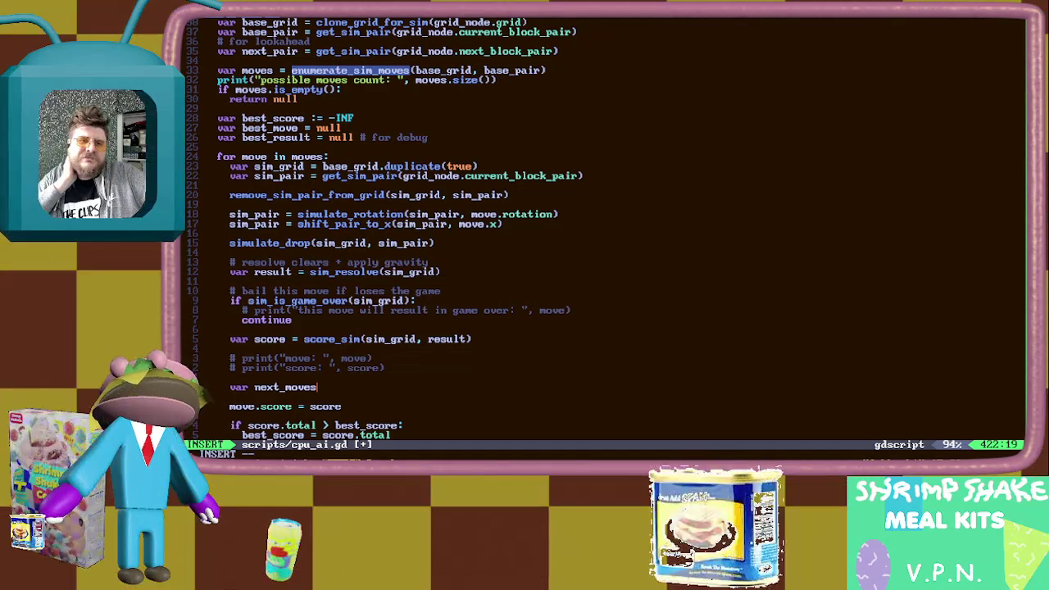
pyautogui.write('=')
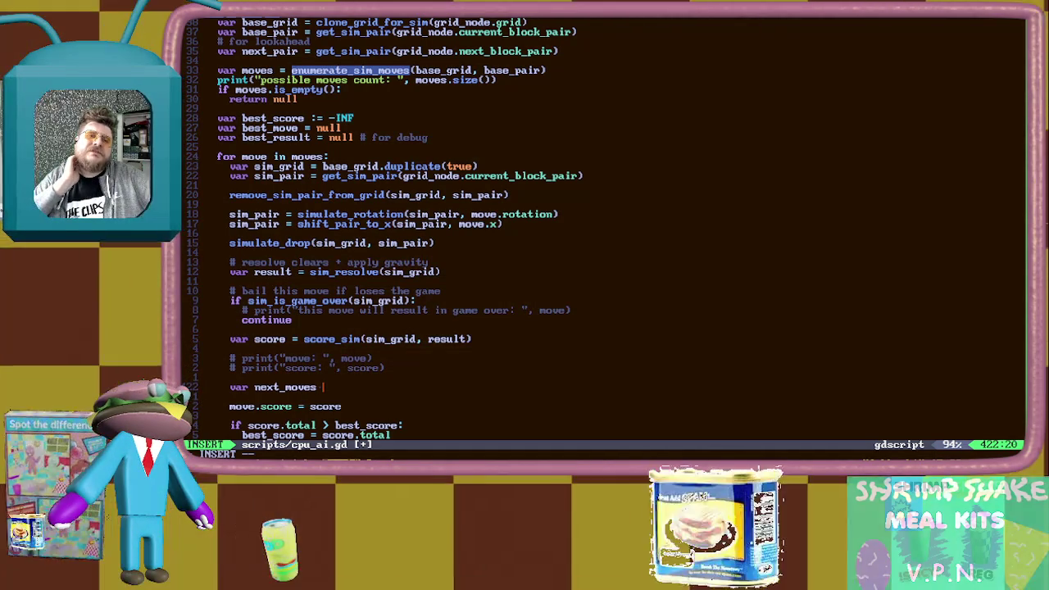
pyautogui.write(' enumerate_sim_moves')
pyautogui.press('Tab')
pyautogui.write('(sim')
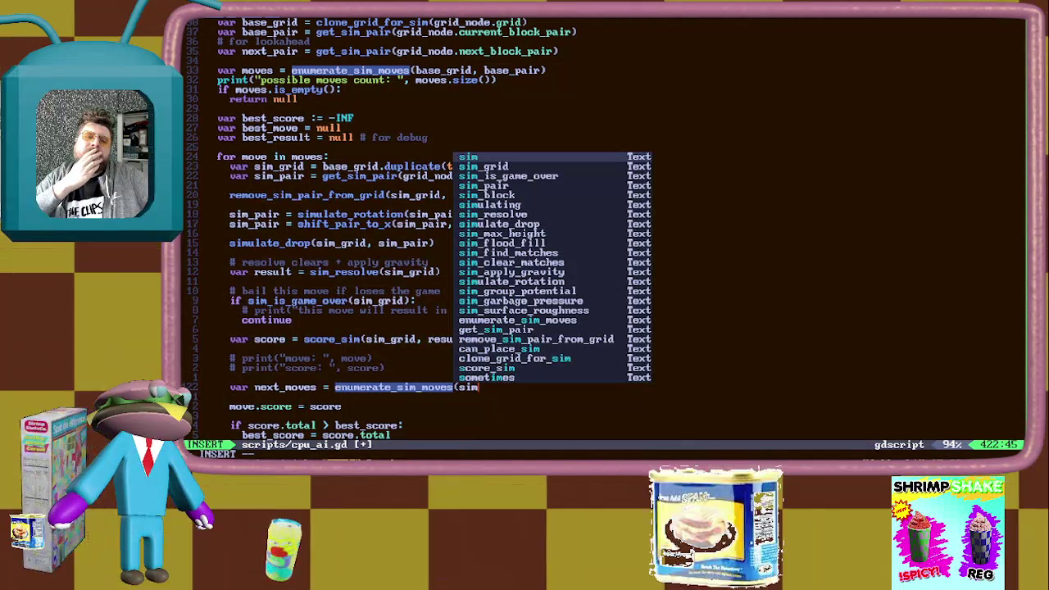
pyautogui.write('_grid, next')
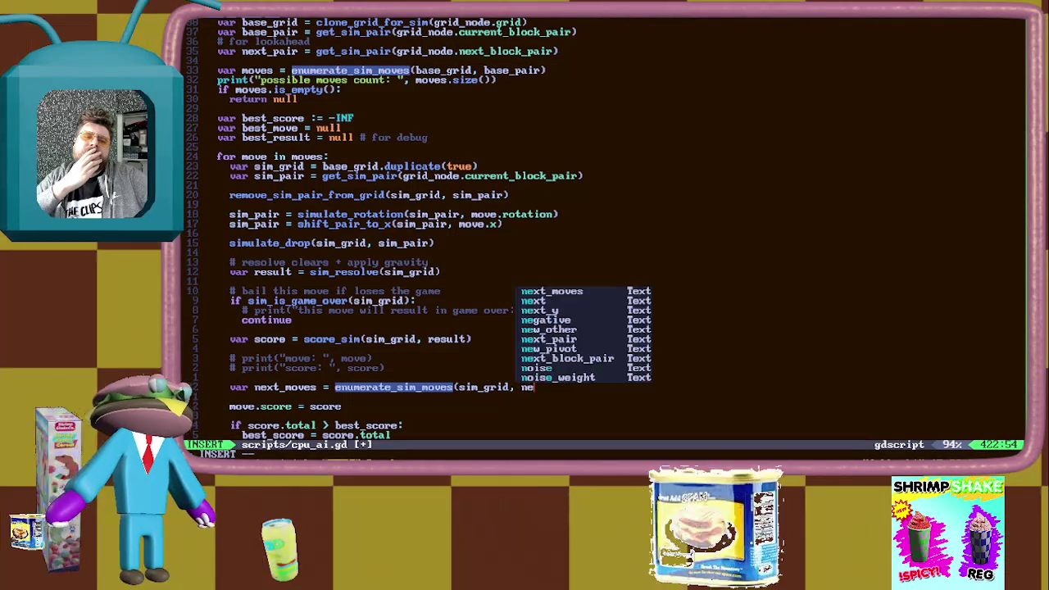
pyautogui.press('Tab')
pyautogui.press('Tab')
pyautogui.press('Tab')
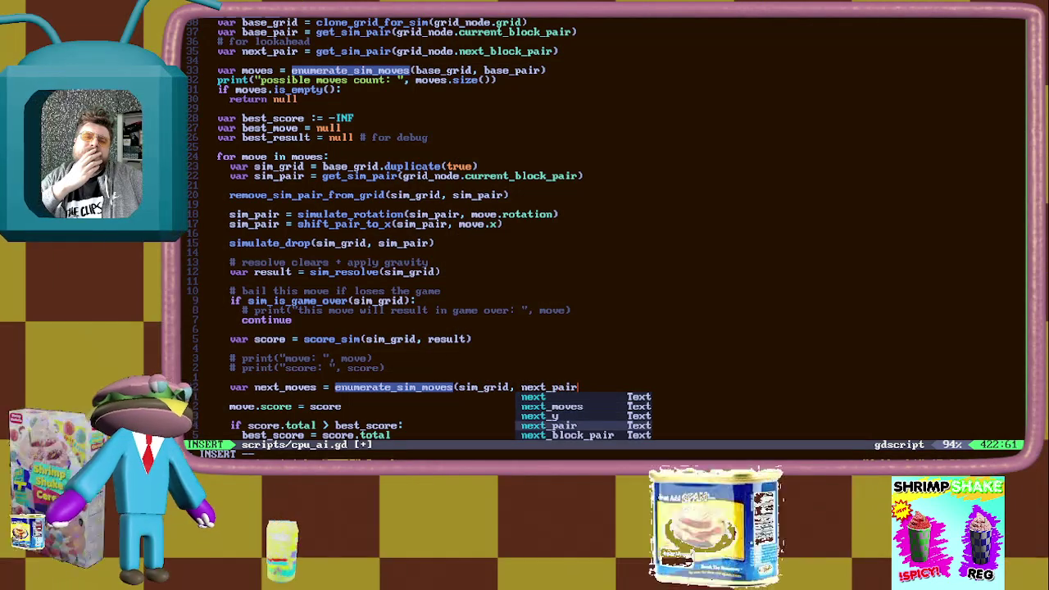
pyautogui.write(')')
pyautogui.press('Escape')
pyautogui.write(':w')
pyautogui.press('Return')
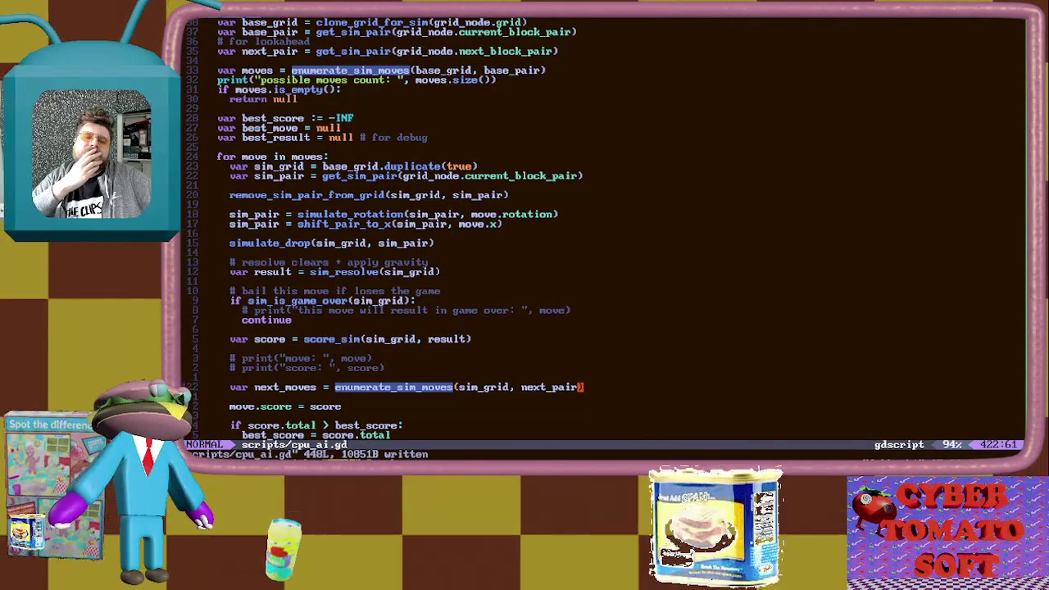
# Add a `for next_move in next_moves:` loop and start a line selection above it
pyautogui.write('o')
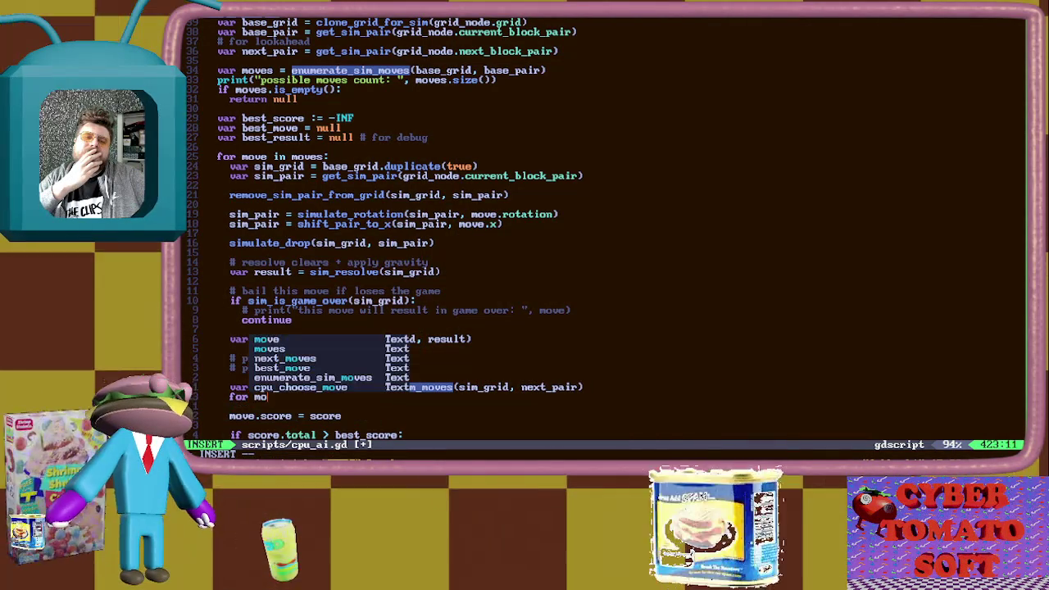
pyautogui.write('for next_move')
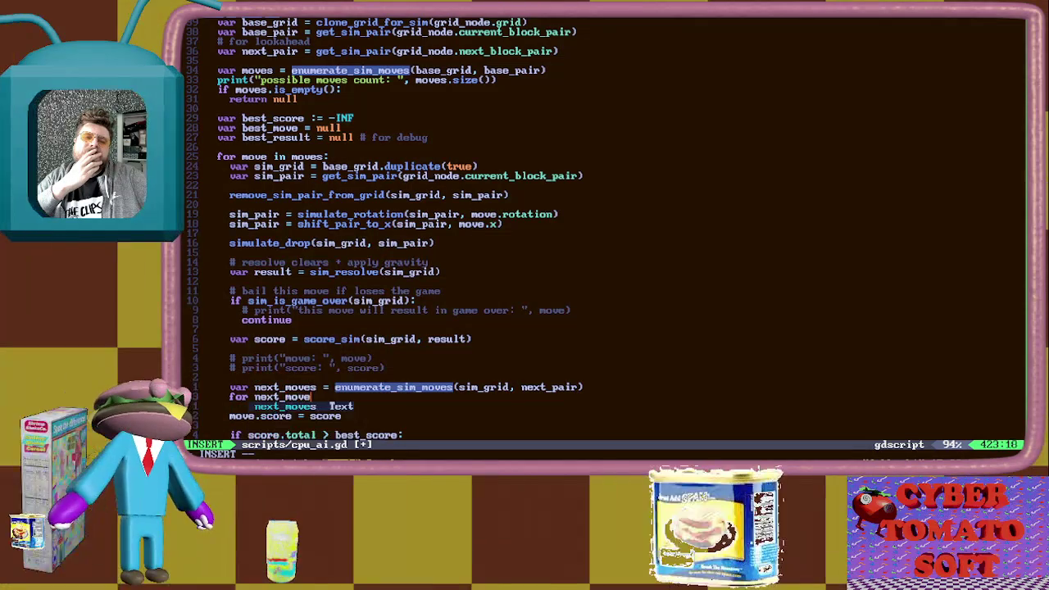
pyautogui.write(' in ext_moves:')
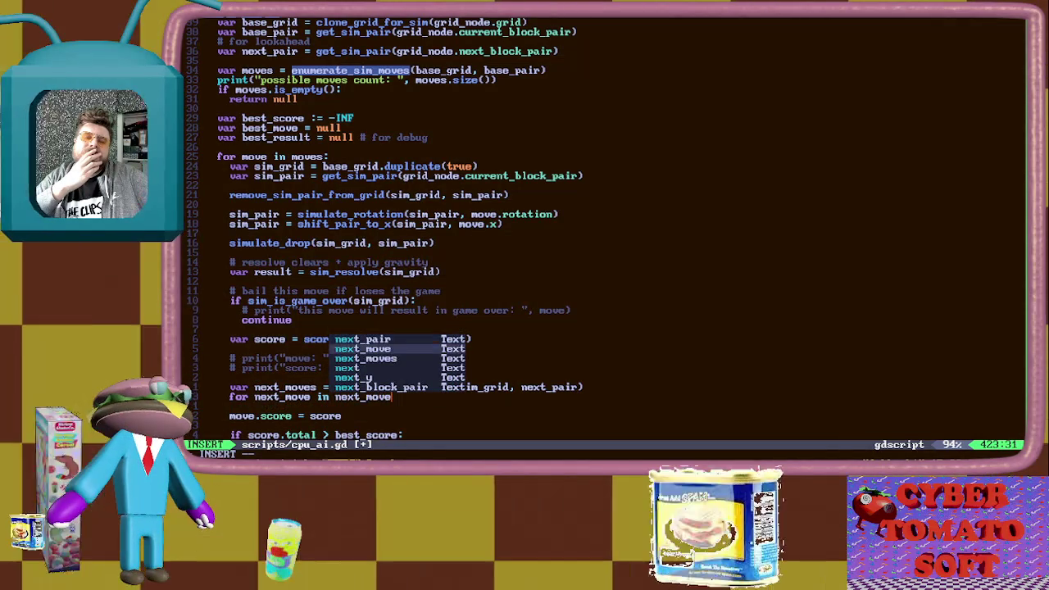
pyautogui.press('Return')
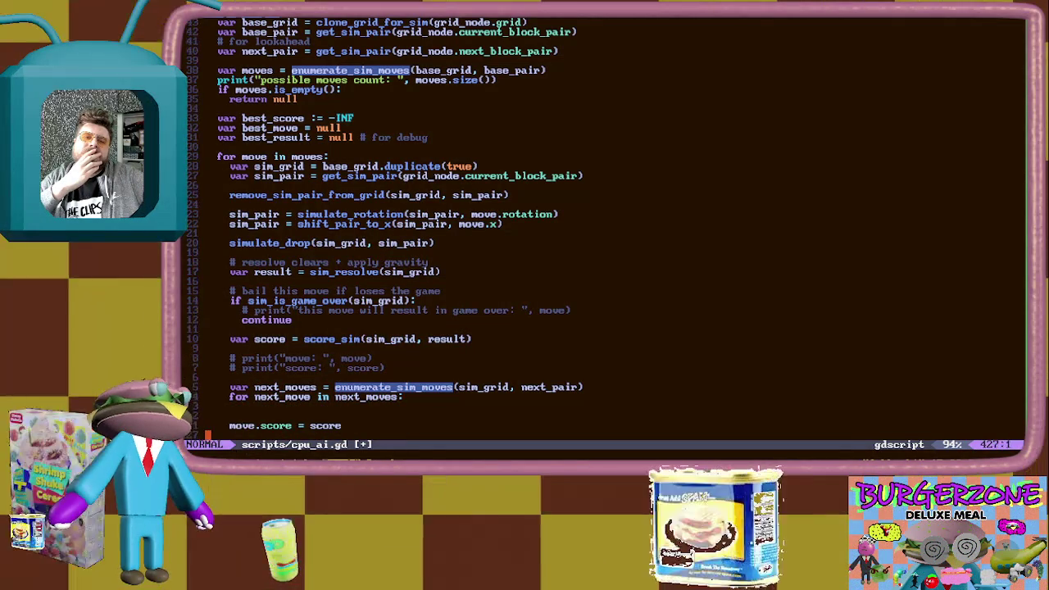
pyautogui.press('j')
pyautogui.press('j')
pyautogui.press('j')
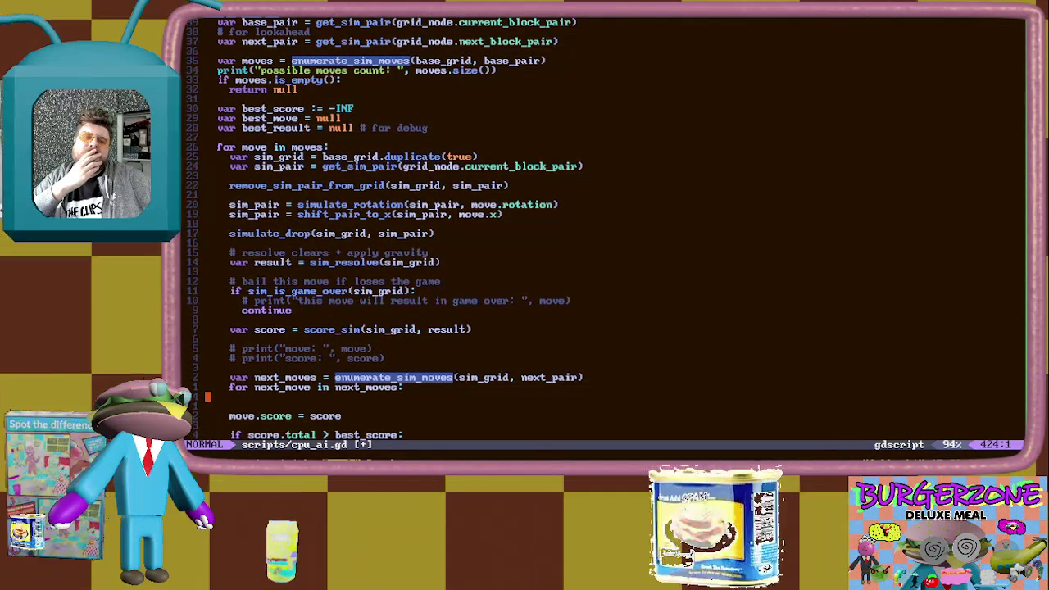
pyautogui.press('k')
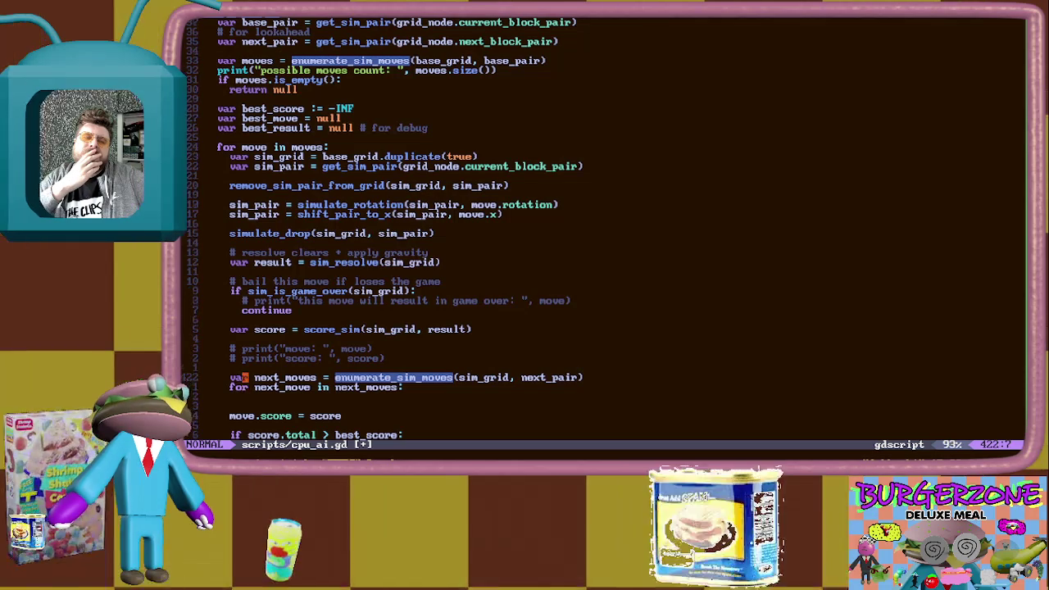
pyautogui.press('k')
pyautogui.press('k')
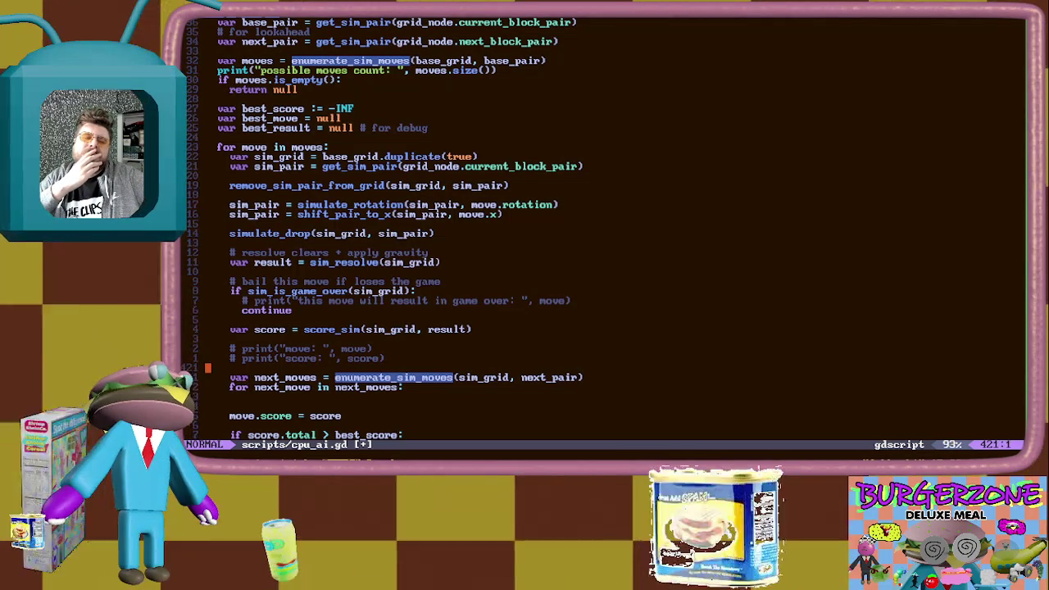
pyautogui.hotkey('shift', 'v')
# Yank the move loop lines and move down to the moves enumeration line
pyautogui.press('k')
pyautogui.press('k')
pyautogui.press('k')
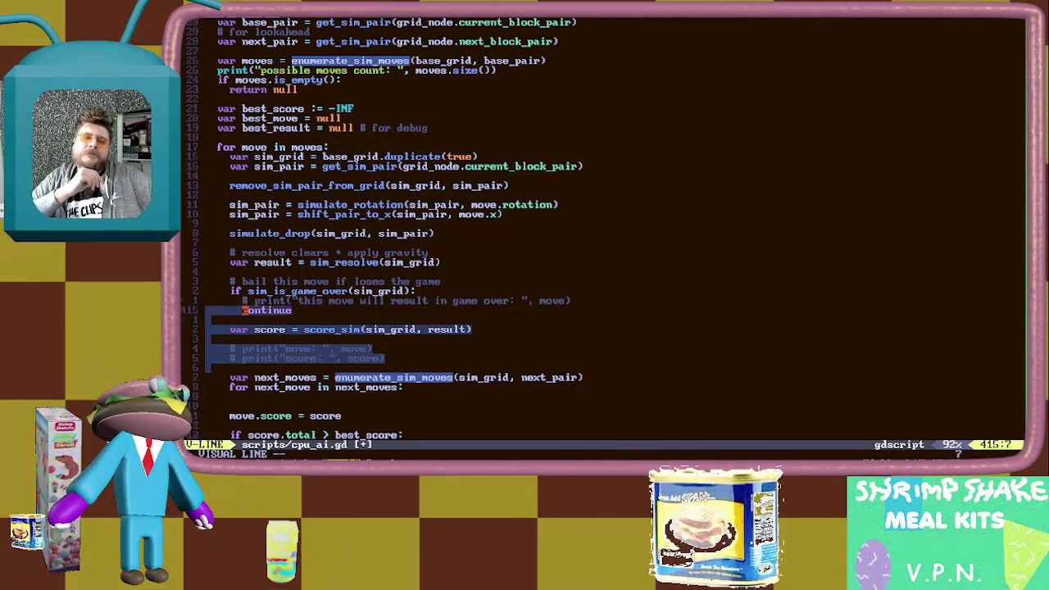
pyautogui.press('j')
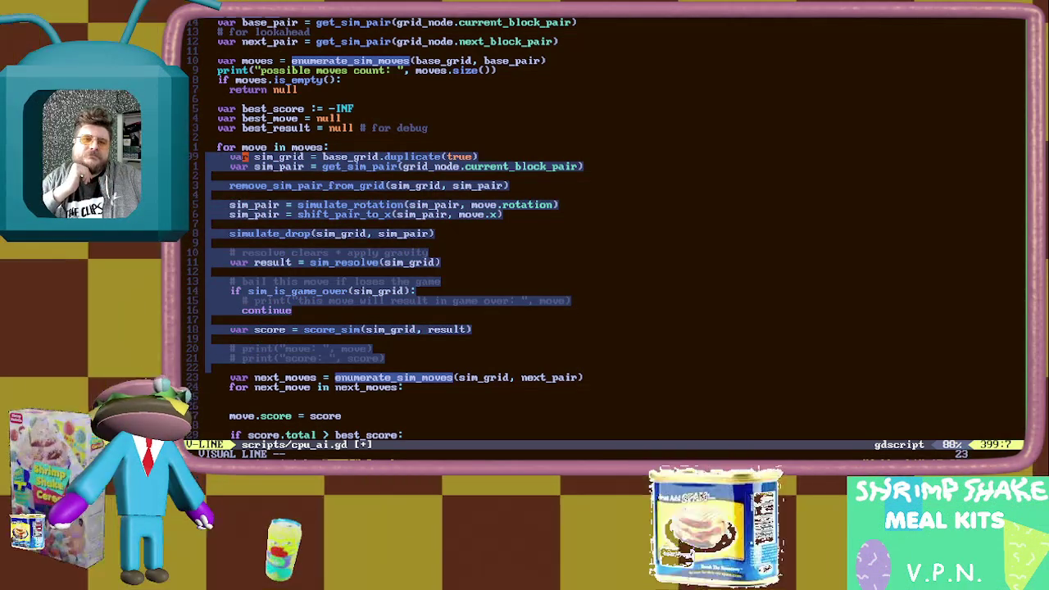
pyautogui.press('y')
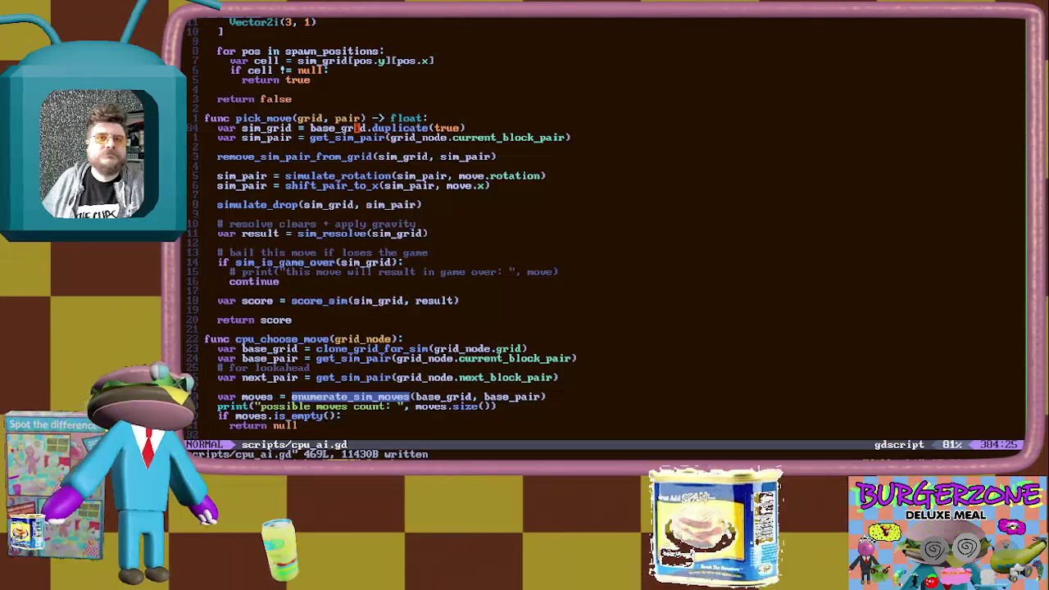
pyautogui.press('9')
pyautogui.press('j')
pyautogui.press('1')
pyautogui.press('2')
pyautogui.press('j')
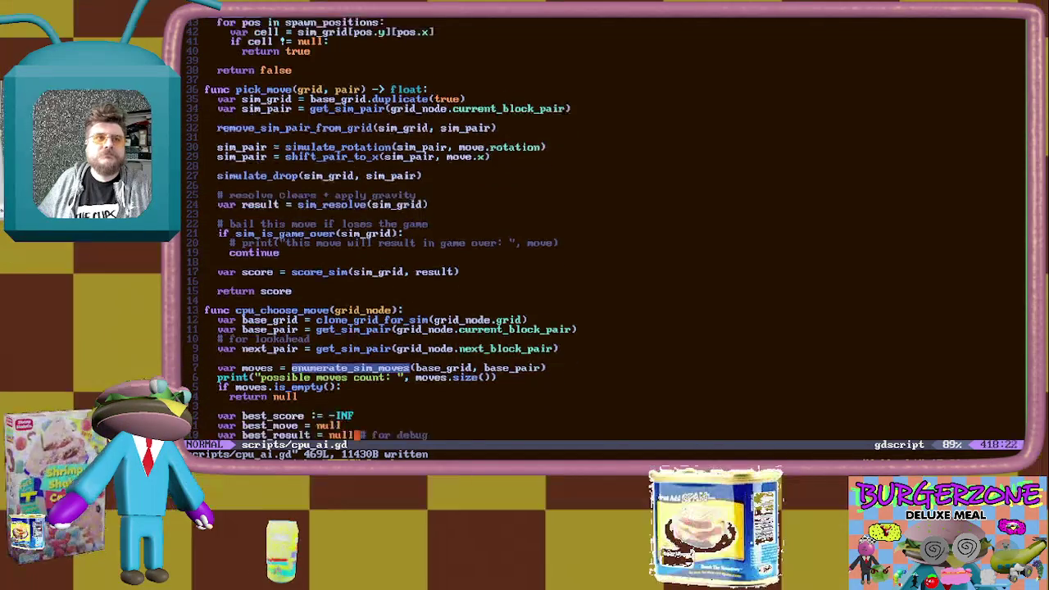
pyautogui.press('k')
pyautogui.press('k')
pyautogui.press('k')
pyautogui.press('k')
pyautogui.press('k')
pyautogui.press('k')
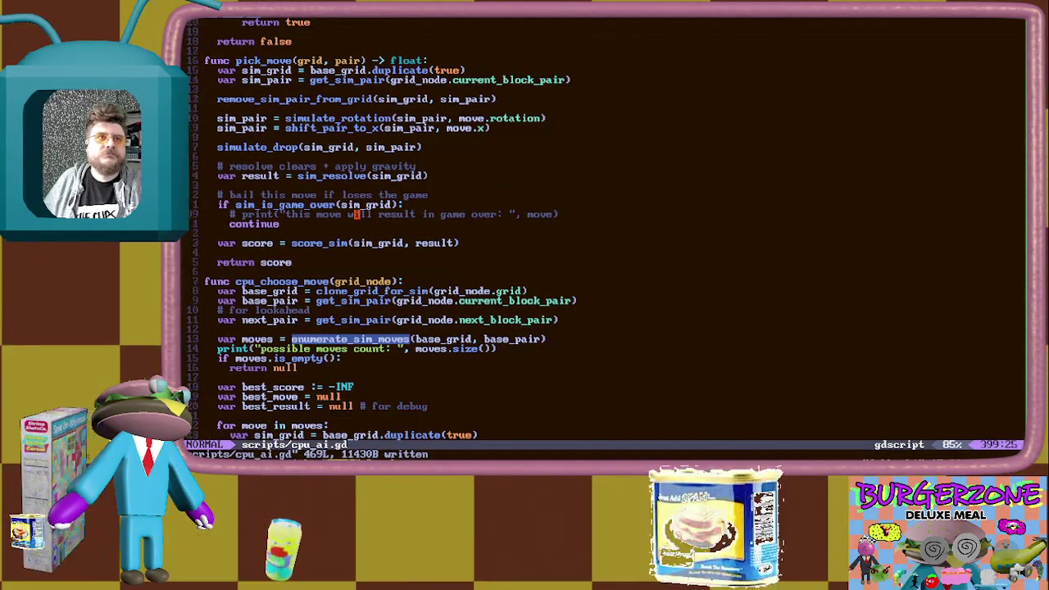
# Delete the var sim_grid and var sim_pair lines from pick_move and save
pyautogui.press('w')
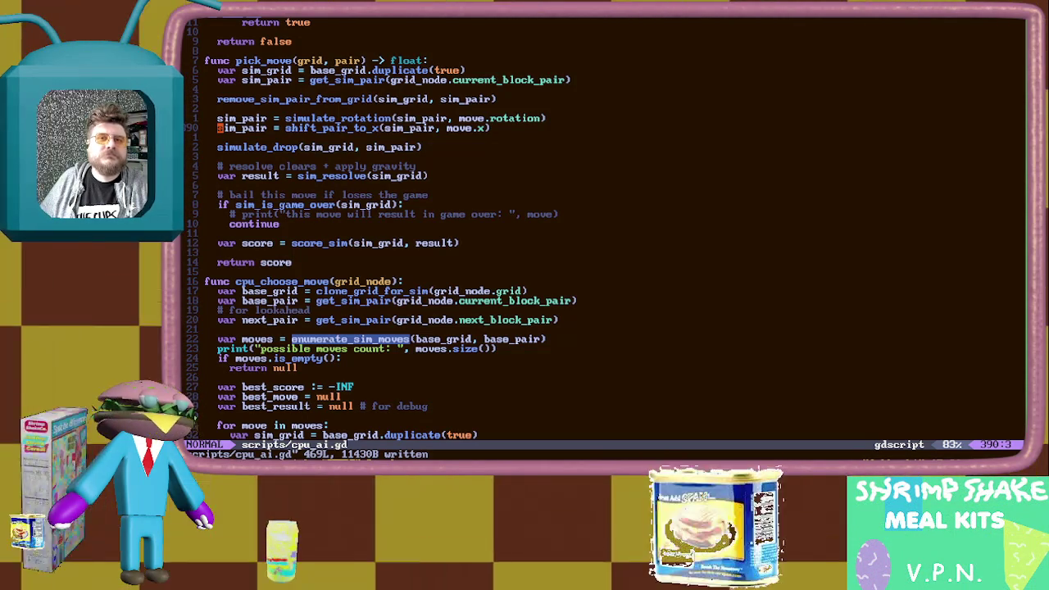
pyautogui.press('j')
pyautogui.press('j')
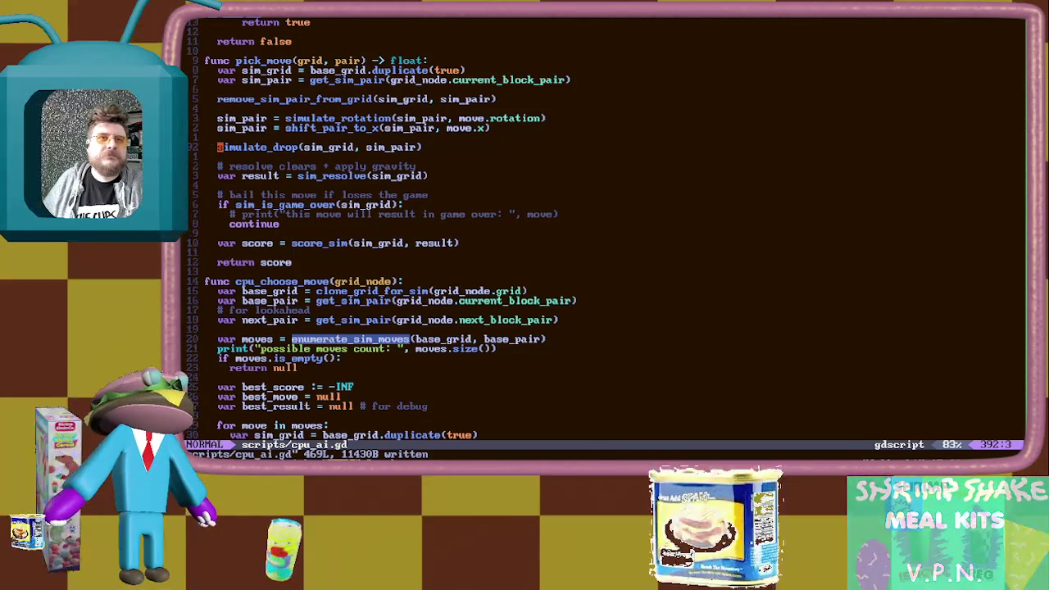
pyautogui.press('j')
pyautogui.press('j')
pyautogui.press('j')
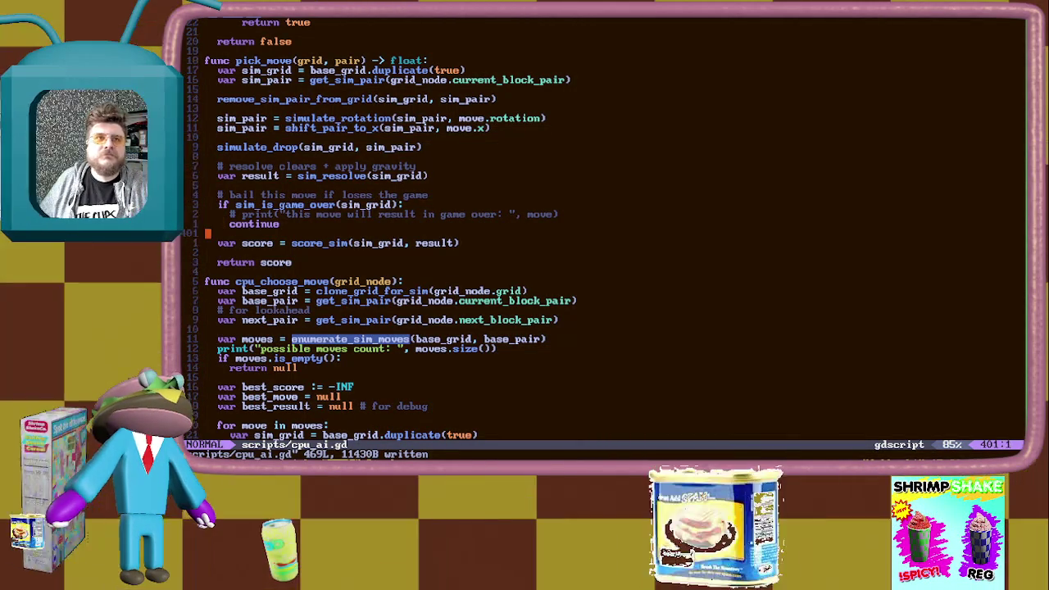
pyautogui.click(232, 70)
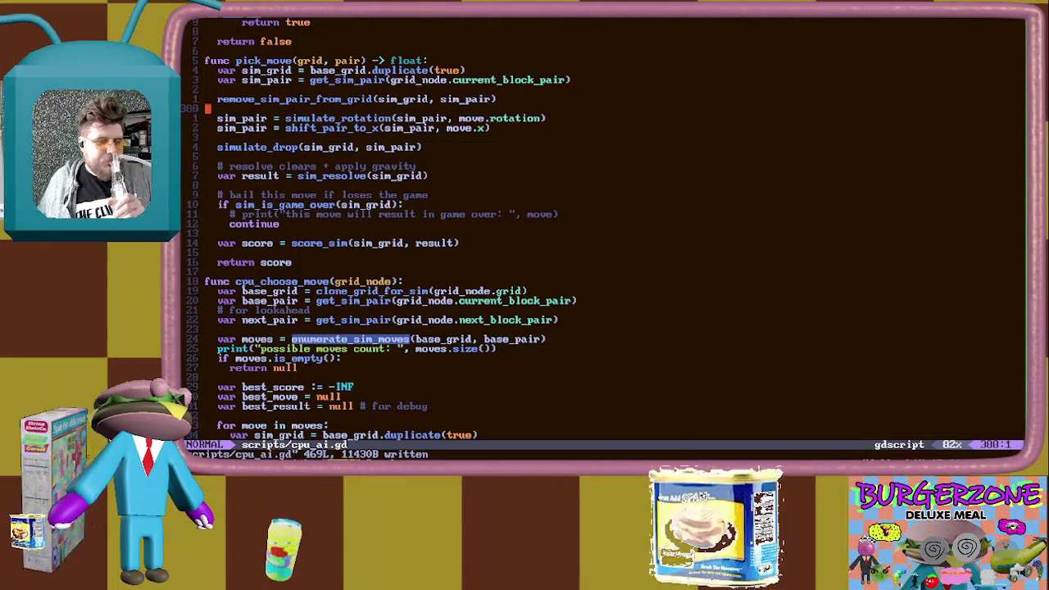
pyautogui.press('Return')
pyautogui.press('Return')
pyautogui.press('Return')
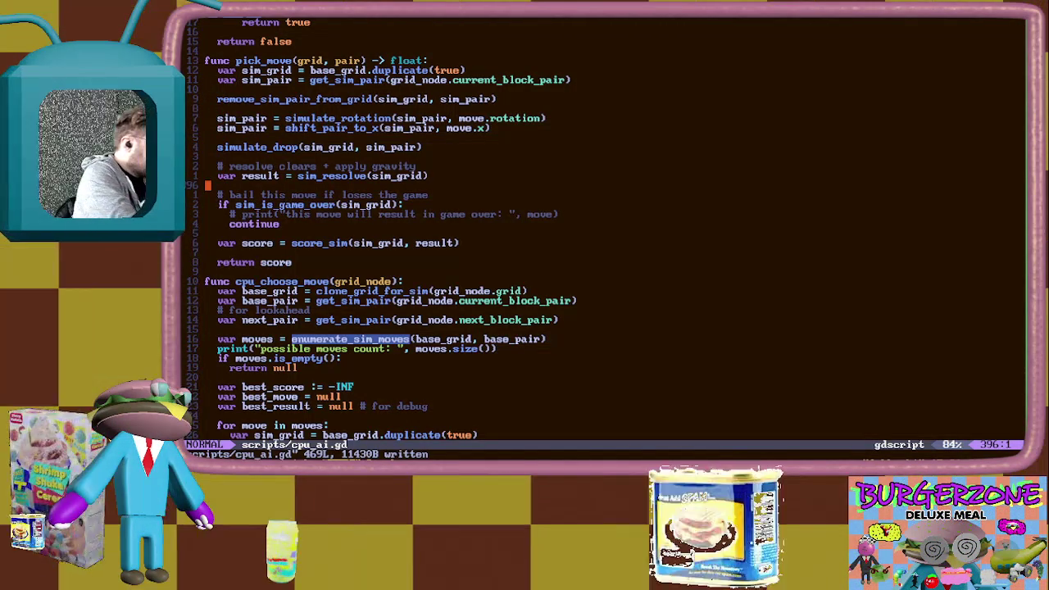
pyautogui.press('k')
pyautogui.press('k')
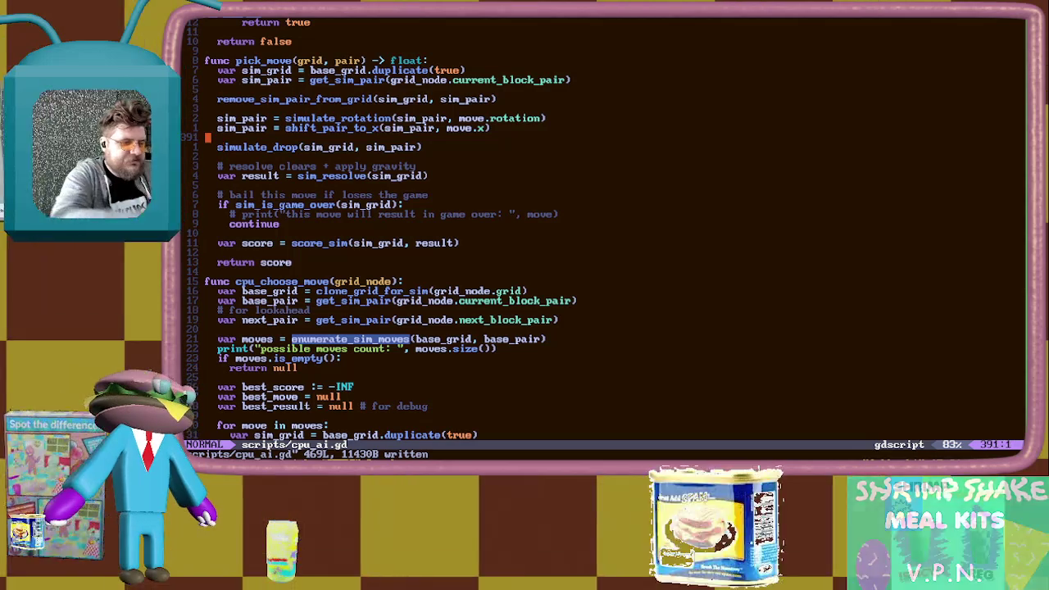
pyautogui.press('k')
pyautogui.press('V')
pyautogui.press('k')
pyautogui.press('k')
pyautogui.write('d:w')
pyautogui.press('Return')
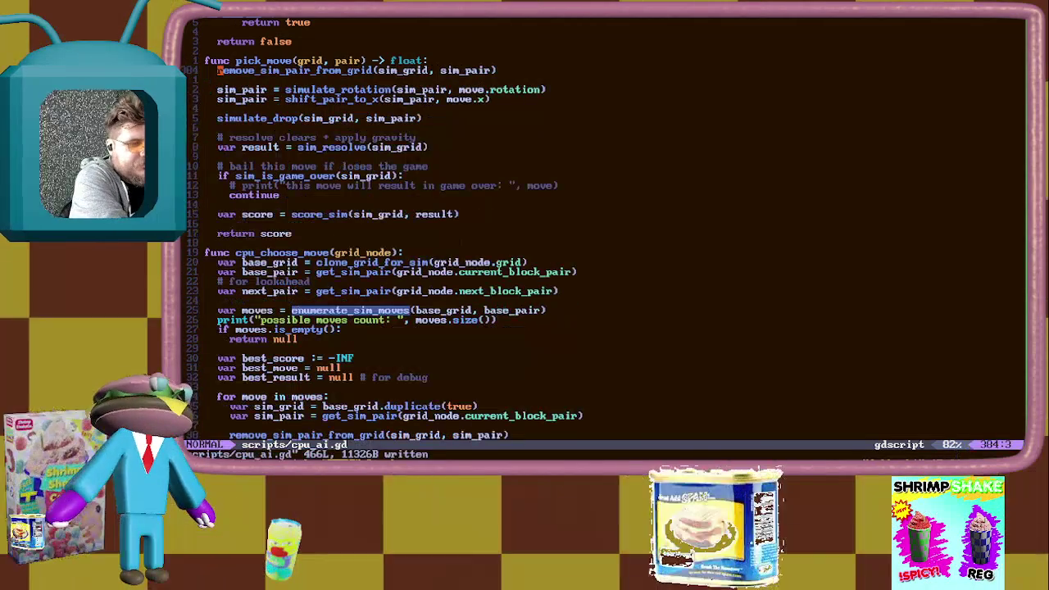
# Quit Neovim, review the changes with git diff, and resume the editor with fg
pyautogui.write(':q')
pyautogui.press('Return')
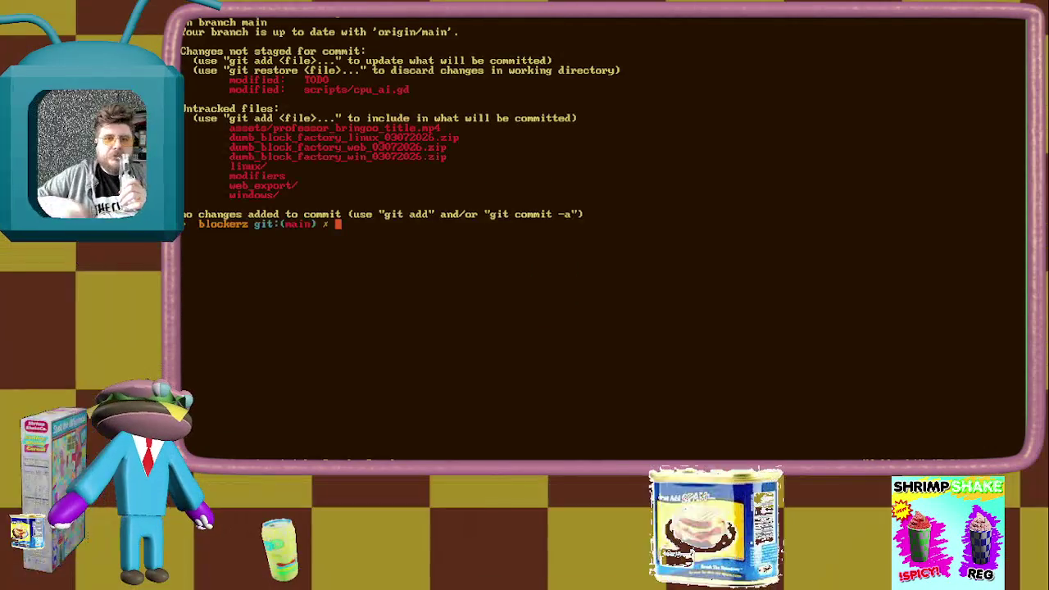
pyautogui.write('git diff')
pyautogui.press('Return')
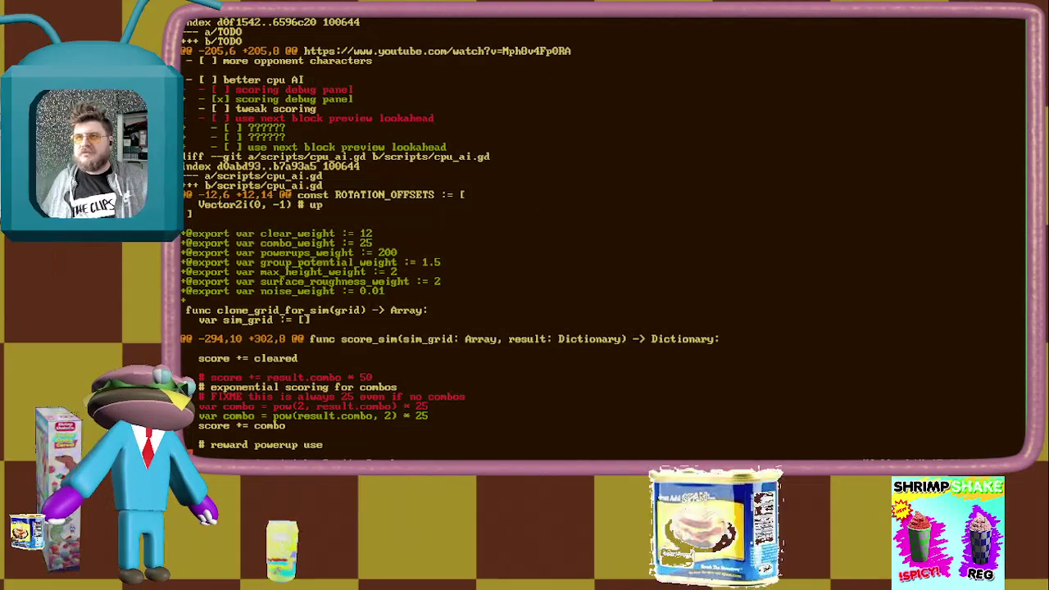
pyautogui.hotkey('shift', 'g')
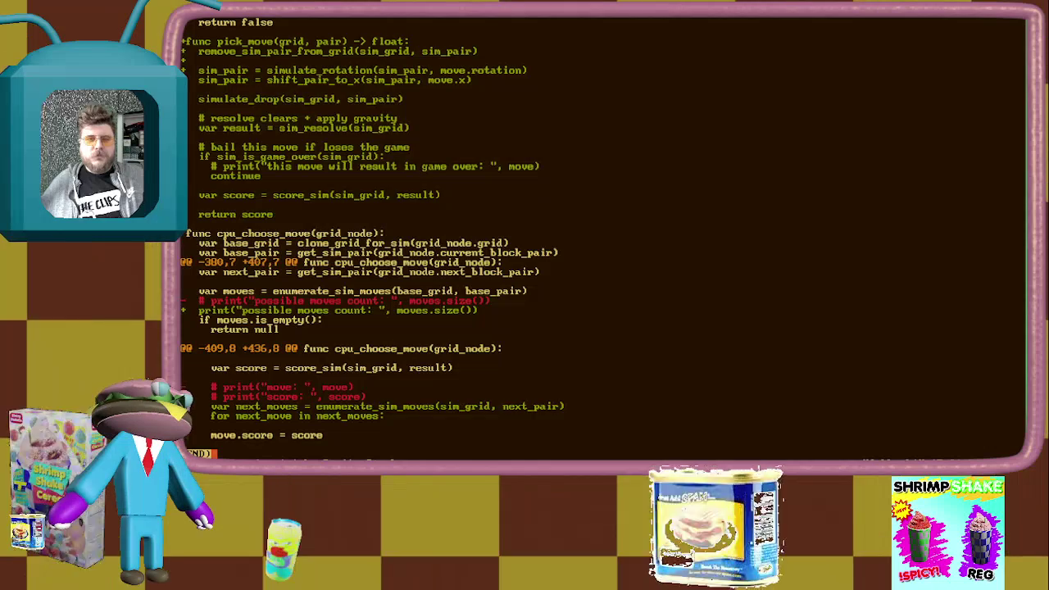
pyautogui.write('qfg')
pyautogui.press('Return')
# Comment out the next_moves lookahead lines in cpu_choose_move's loop
pyautogui.press('j')
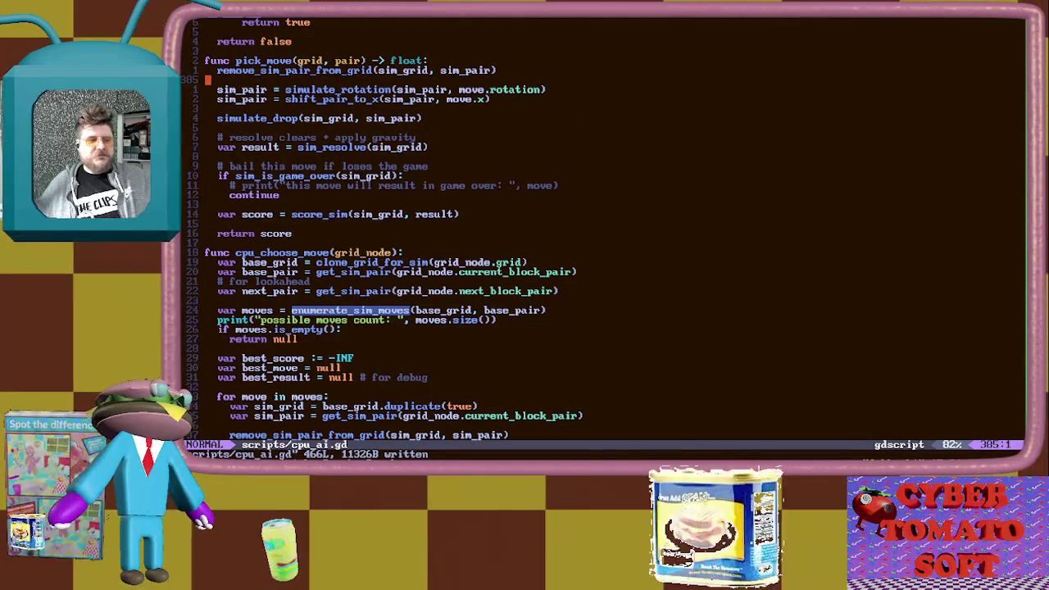
pyautogui.press('j')
pyautogui.press('j')
pyautogui.press('j')
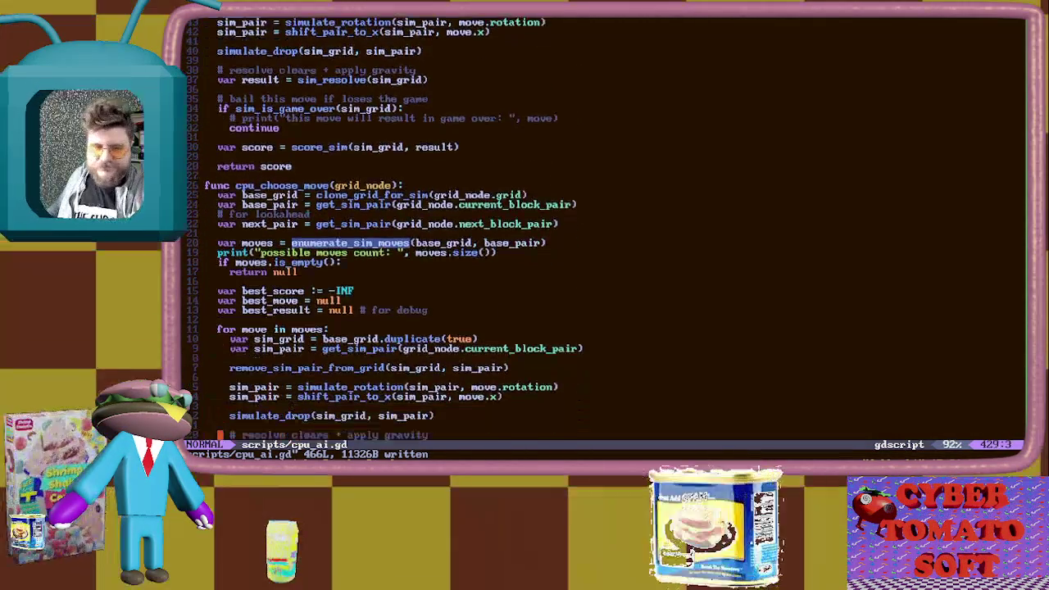
pyautogui.press('j')
pyautogui.press('j')
pyautogui.press('k')
pyautogui.press('k')
pyautogui.press('k')
pyautogui.press('k')
pyautogui.press('k')
pyautogui.press('j')
pyautogui.press('j')
pyautogui.press('j')
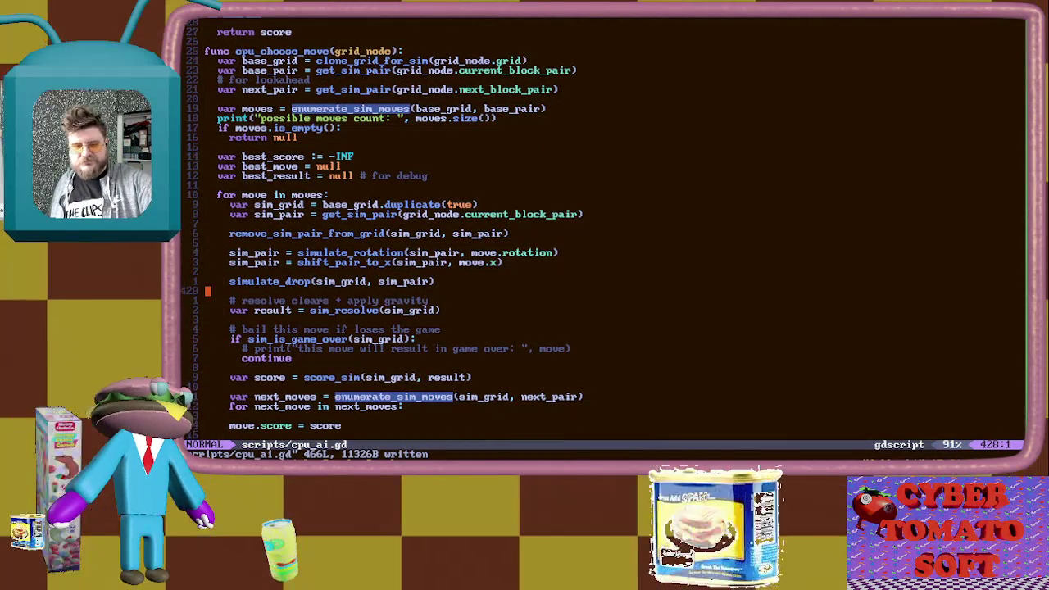
pyautogui.press('j')
pyautogui.press('j')
pyautogui.press('j')
pyautogui.press('k')
pyautogui.press('k')
pyautogui.press('k')
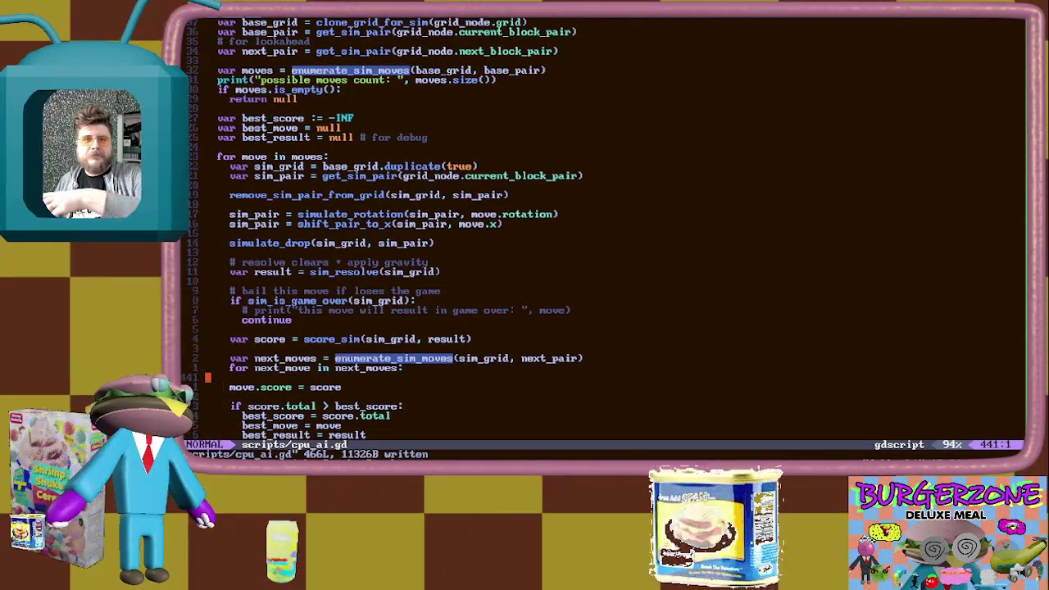
pyautogui.press('V')
pyautogui.press('j')
pyautogui.press('j')
pyautogui.press('g')
pyautogui.press('c')
pyautogui.press('k')
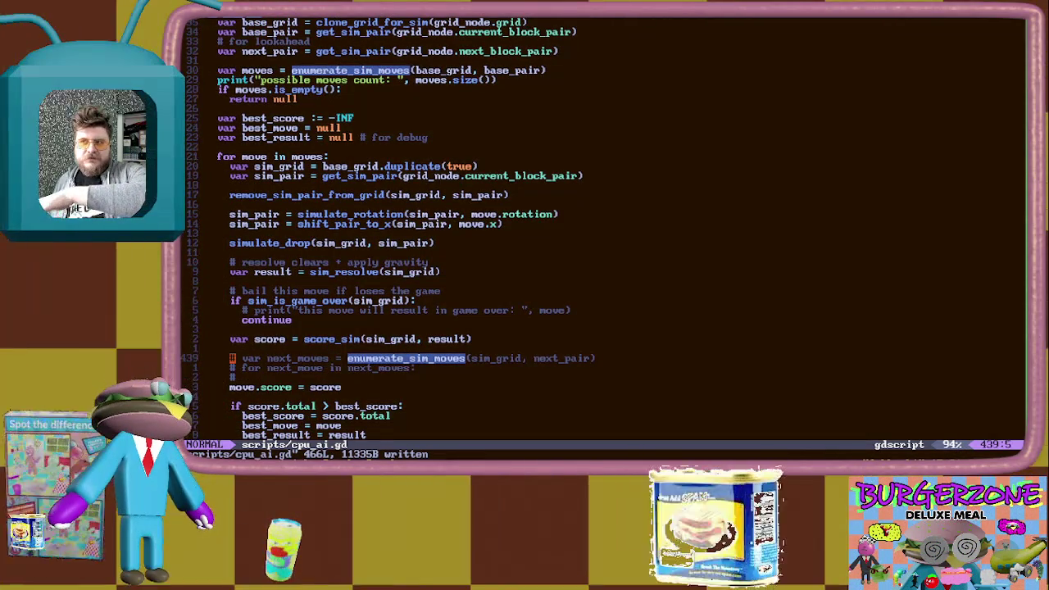
# Add a `# pick_move(sim_grid, sim_pair)` comment above remove_sim_pair_from_grid
pyautogui.press('1')
pyautogui.press('7')
pyautogui.press('k')
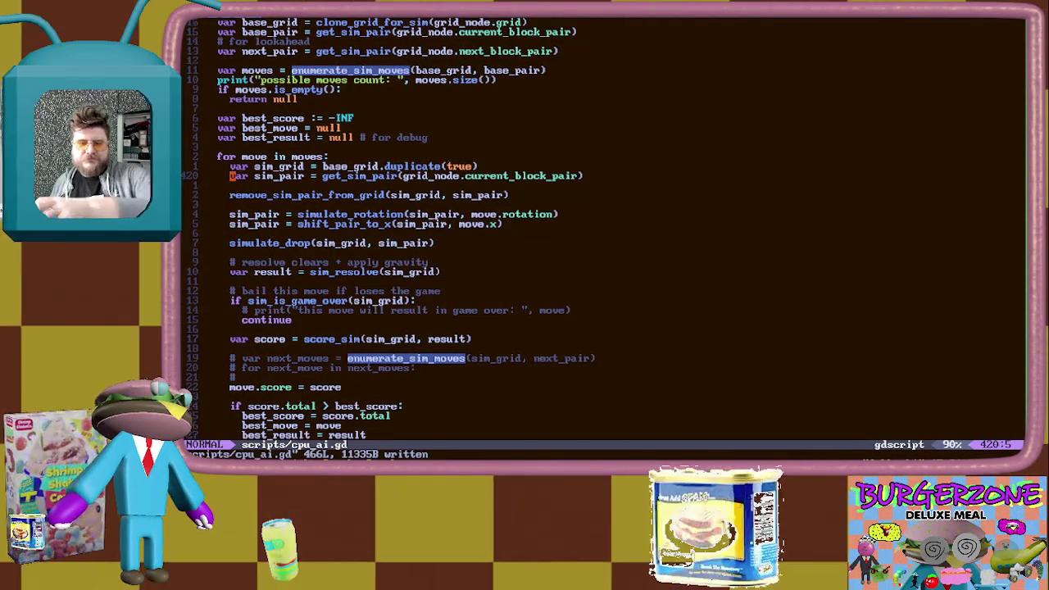
pyautogui.write('o# pick move')
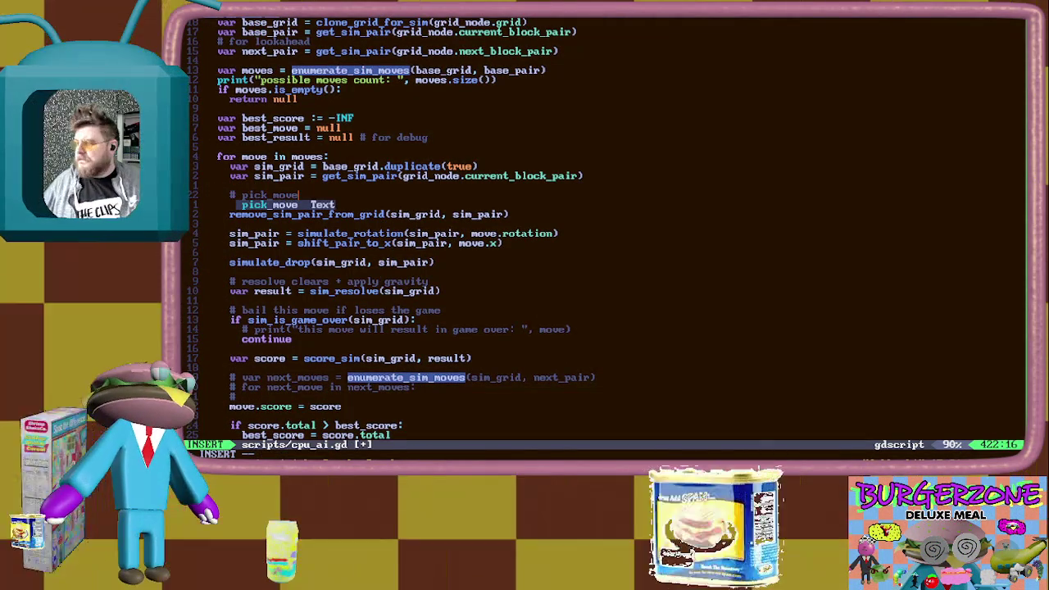
pyautogui.write('(')
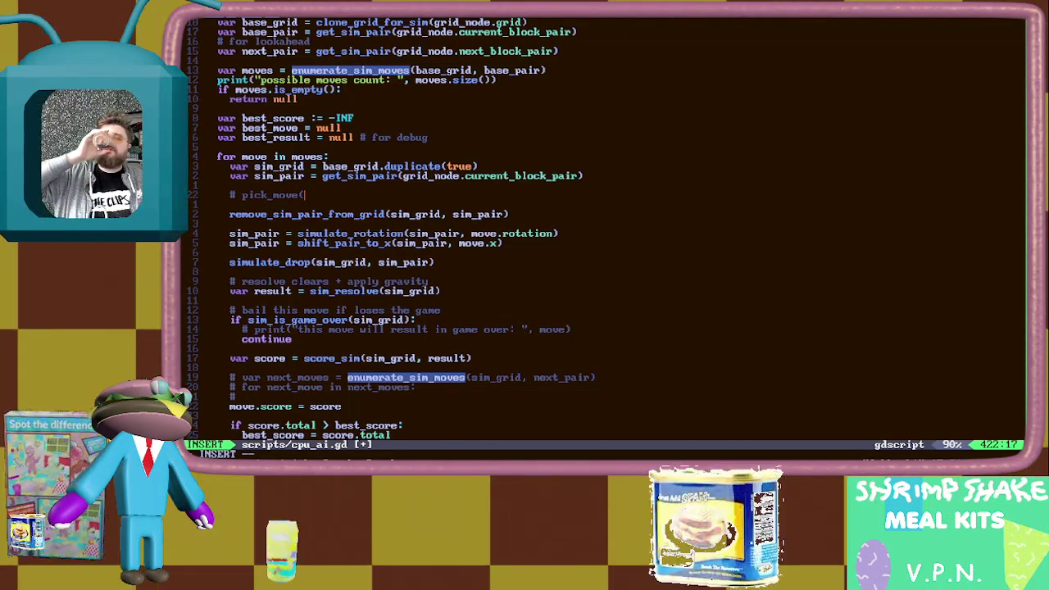
pyautogui.write('sim_gri')
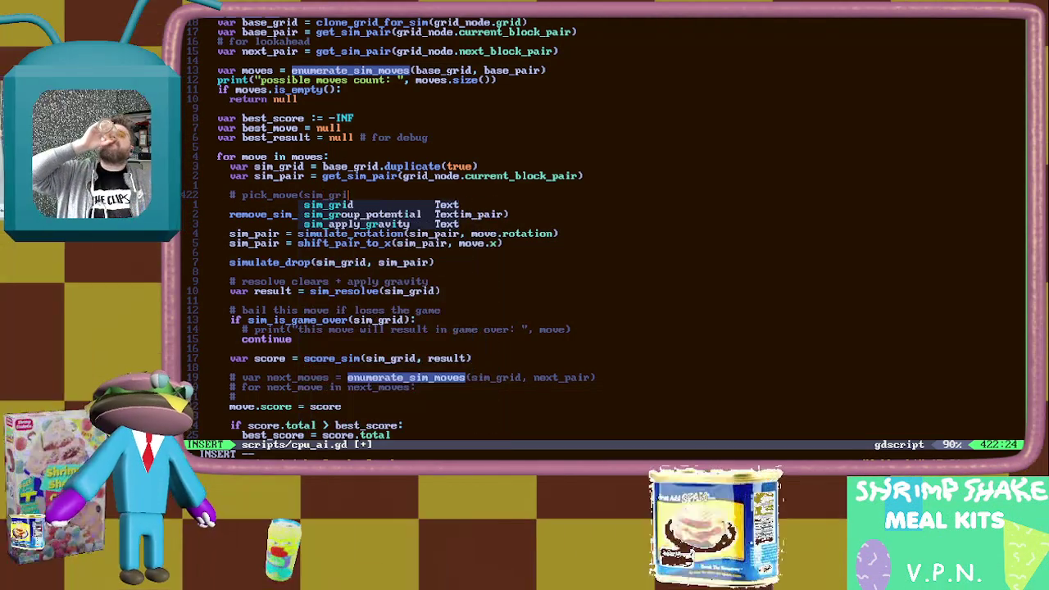
pyautogui.write('d, sim_pair)')
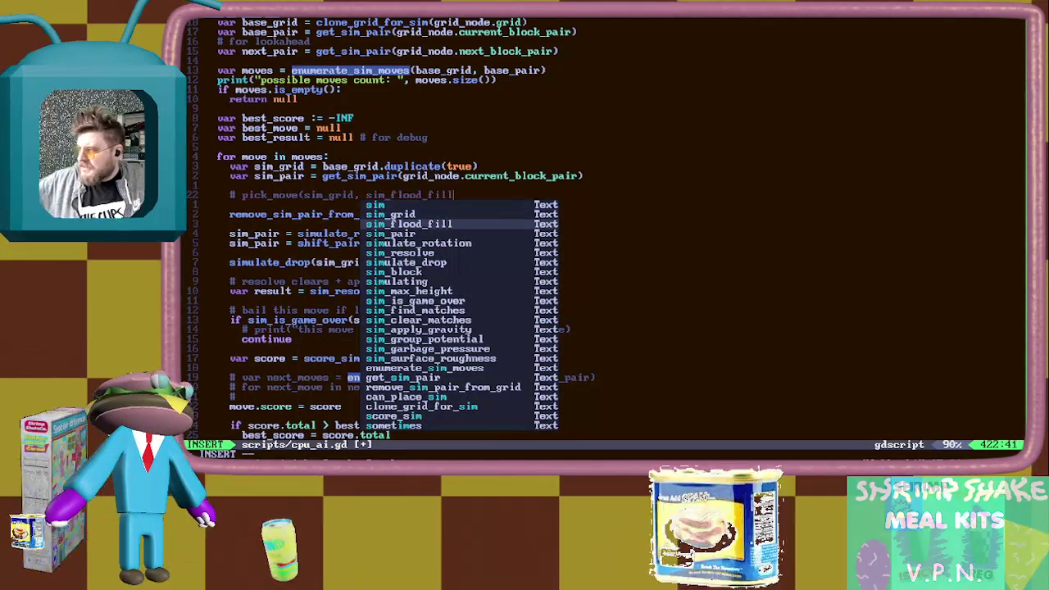
pyautogui.press('Escape')
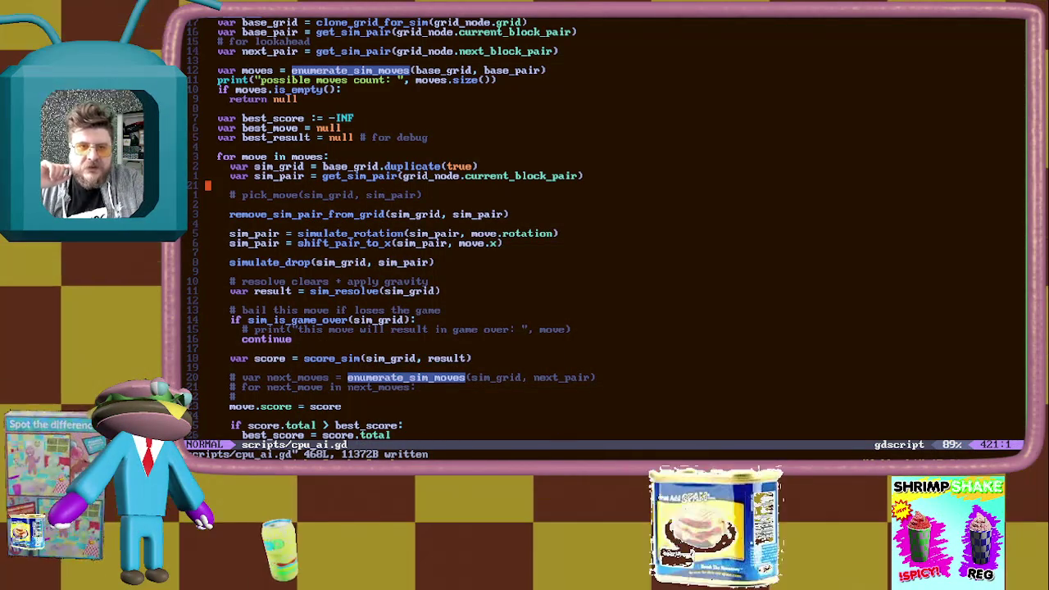
pyautogui.press('*')
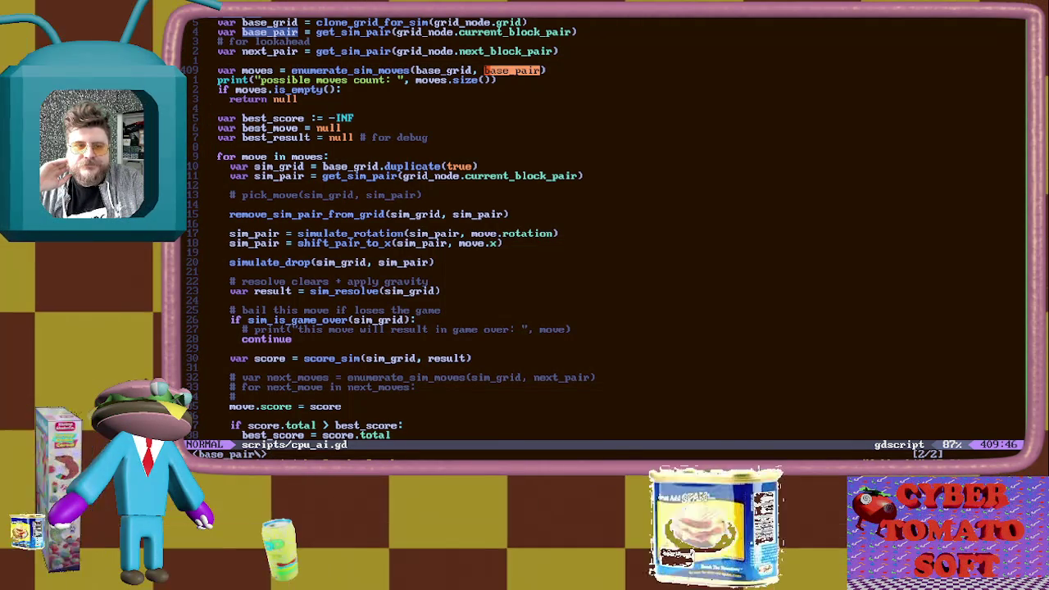
pyautogui.press('j')
pyautogui.press('j')
pyautogui.press('j')
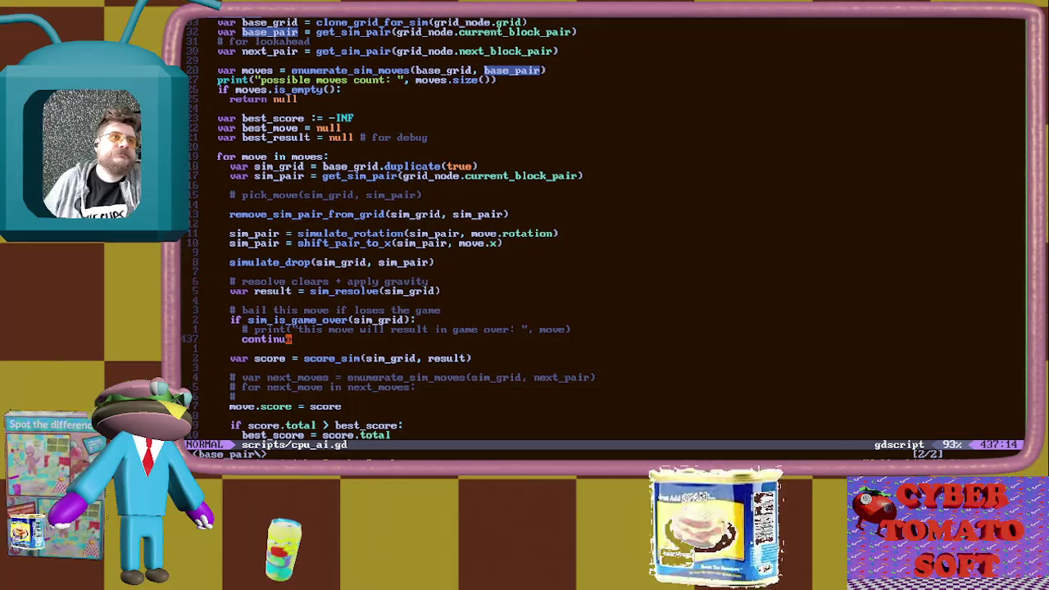
pyautogui.press('j')
pyautogui.press('j')
pyautogui.press('j')
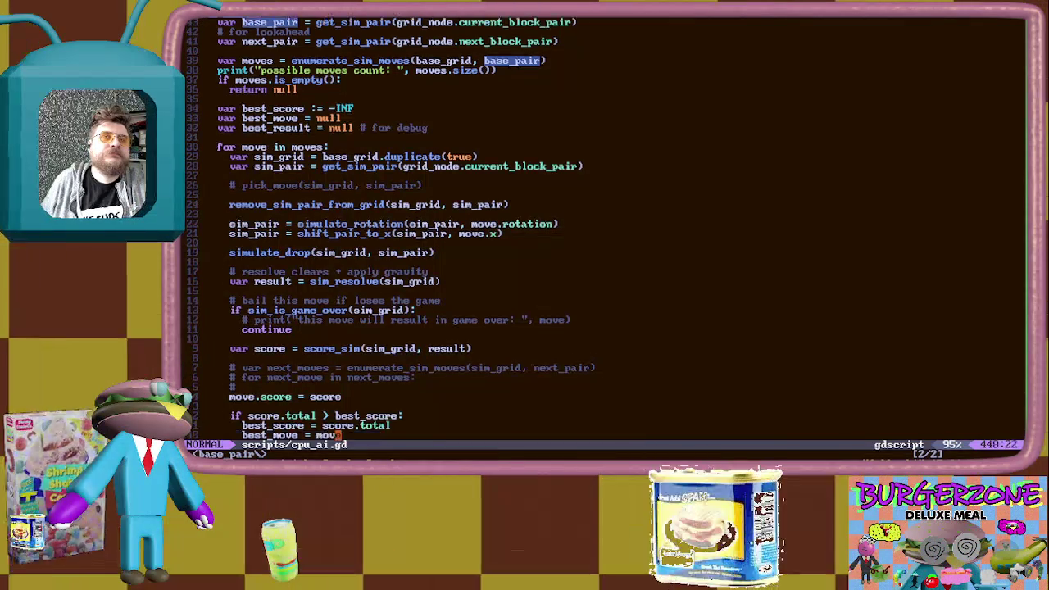
pyautogui.press('j')
pyautogui.press('j')
pyautogui.press('j')
pyautogui.press('k')
pyautogui.press('k')
pyautogui.press('k')
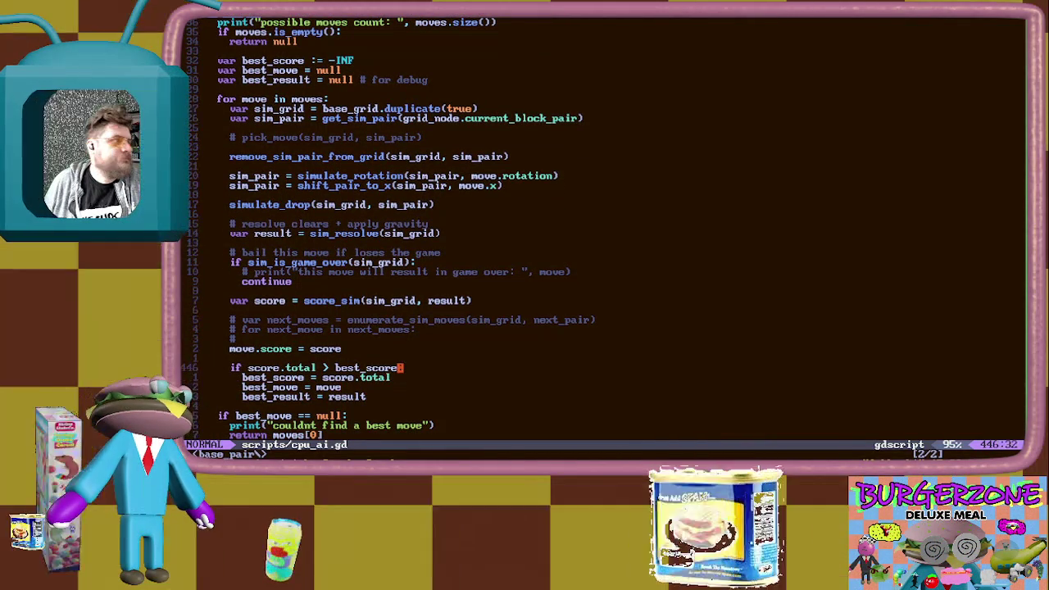
pyautogui.press('k')
pyautogui.press('k')
pyautogui.press('k')
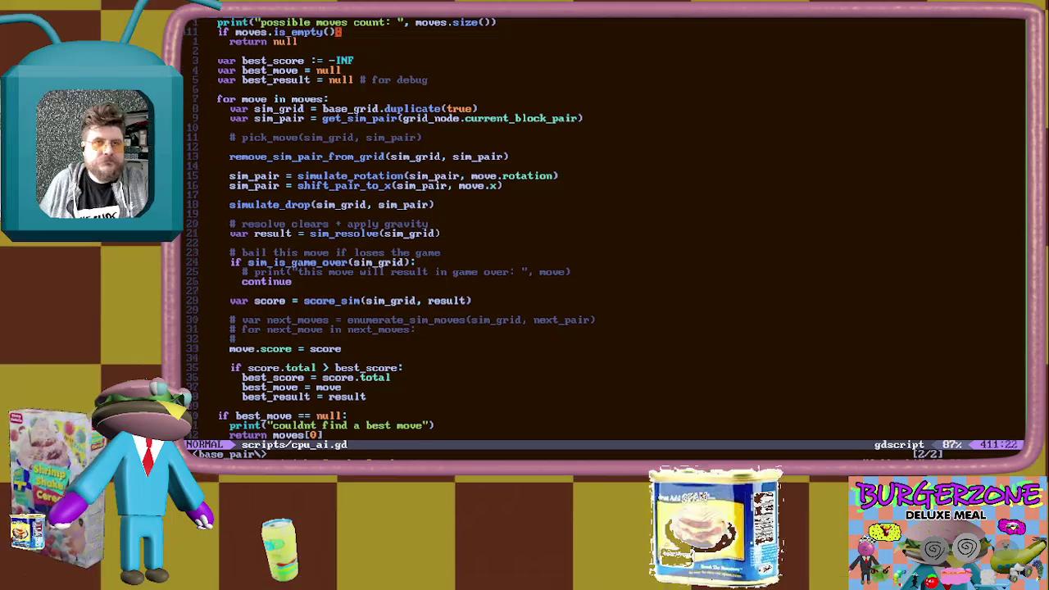
pyautogui.press('N')
pyautogui.press('k')
pyautogui.press('k')
pyautogui.press('k')
pyautogui.write(':w')
pyautogui.press('Return')
pyautogui.press('k')
pyautogui.press('k')
pyautogui.press('k')
pyautogui.press('j')
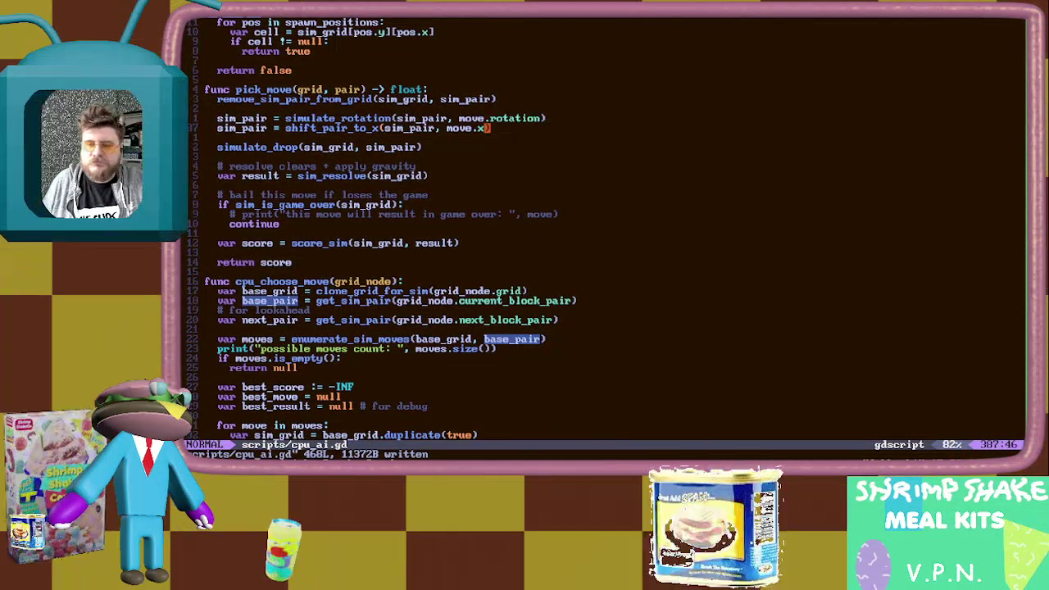
pyautogui.hotkey('alt', 'Tab')
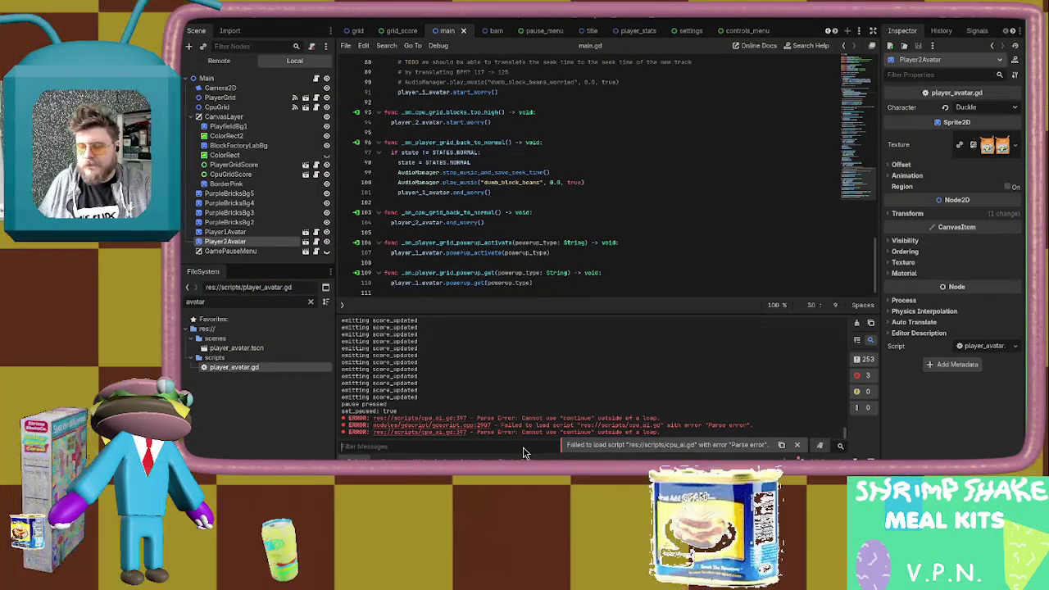
pyautogui.hotkey('alt', 'Tab')
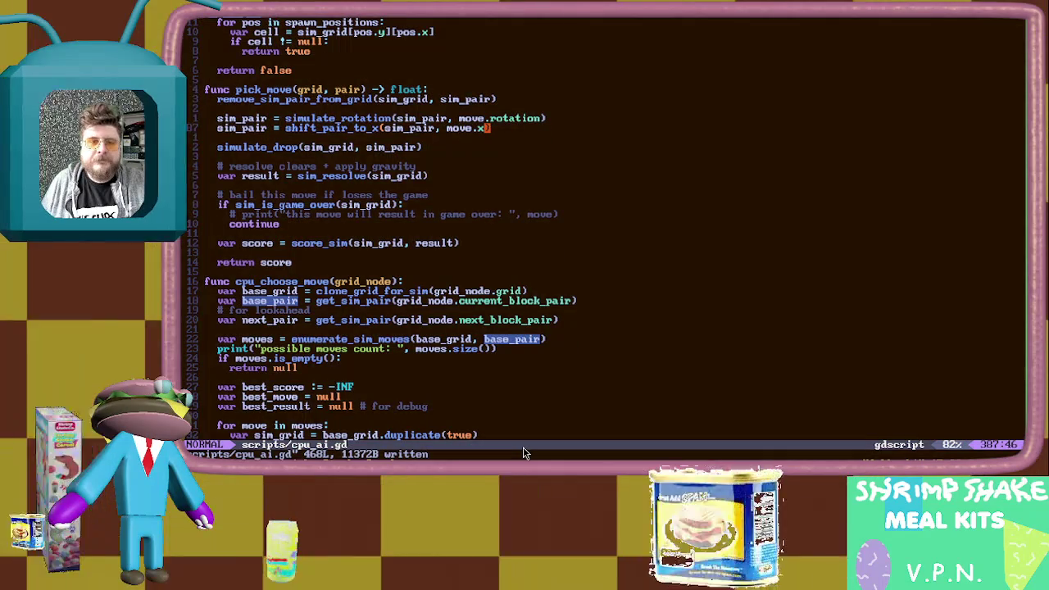
# Look through pick_move and cpu_choose_move, then return to the end of pick_move
pyautogui.press('j')
pyautogui.press('j')
pyautogui.press('j')
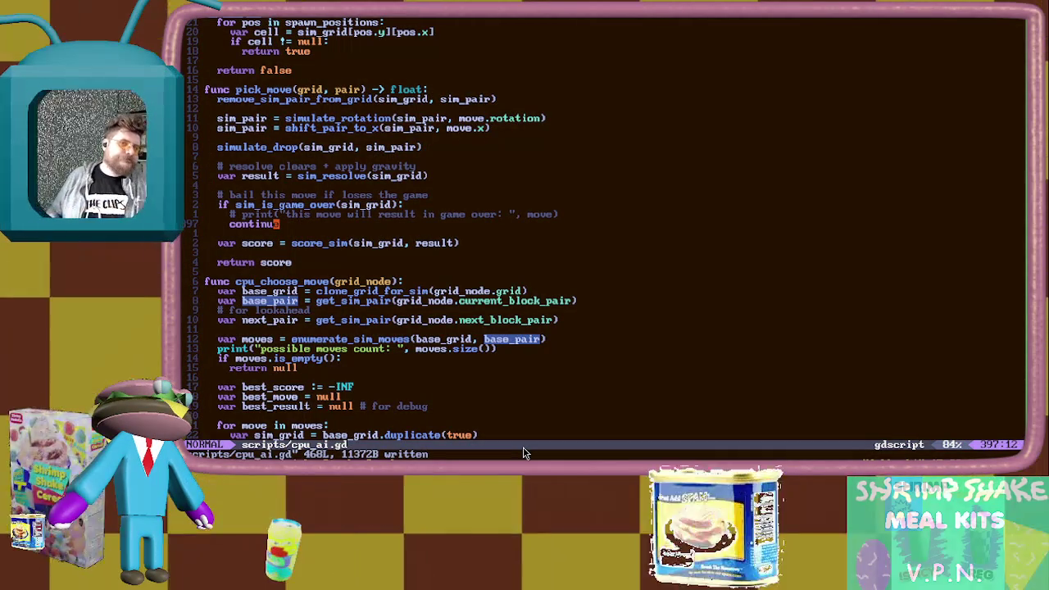
pyautogui.press('j')
pyautogui.press('j')
pyautogui.press('j')
pyautogui.press('j')
pyautogui.press('j')
pyautogui.press('j')
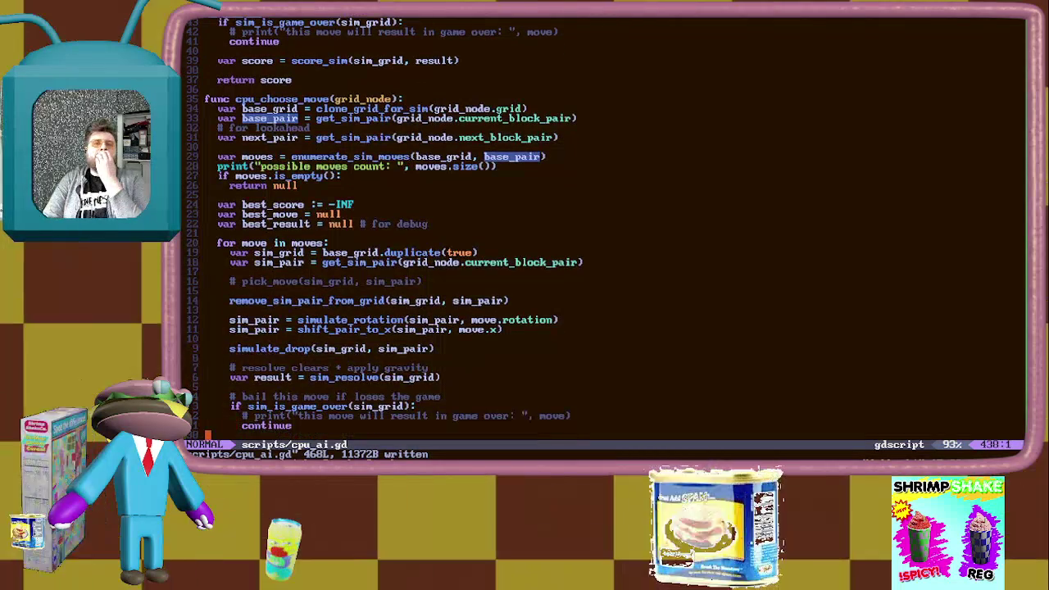
pyautogui.press('j')
pyautogui.press('j')
pyautogui.press('j')
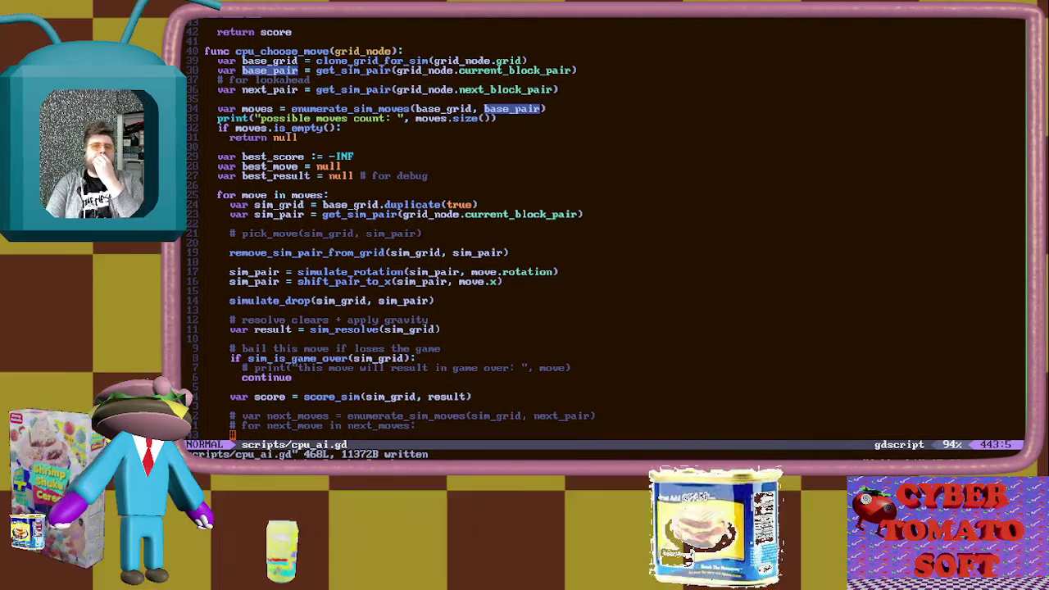
pyautogui.press('k')
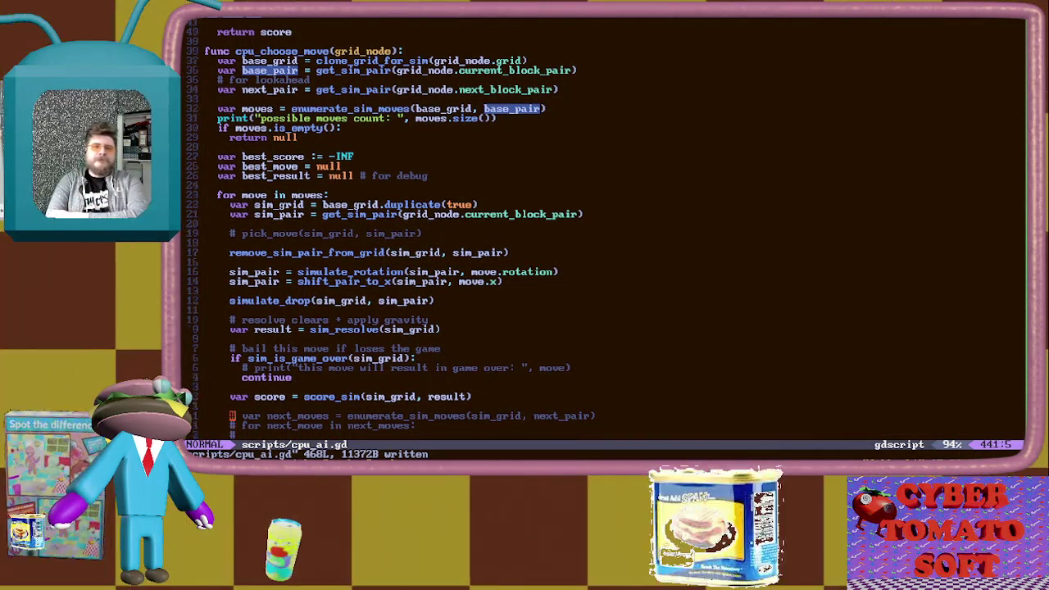
pyautogui.press('4')
pyautogui.press('9')
pyautogui.press('k')
pyautogui.press('k')
pyautogui.press('k')
pyautogui.press('k')
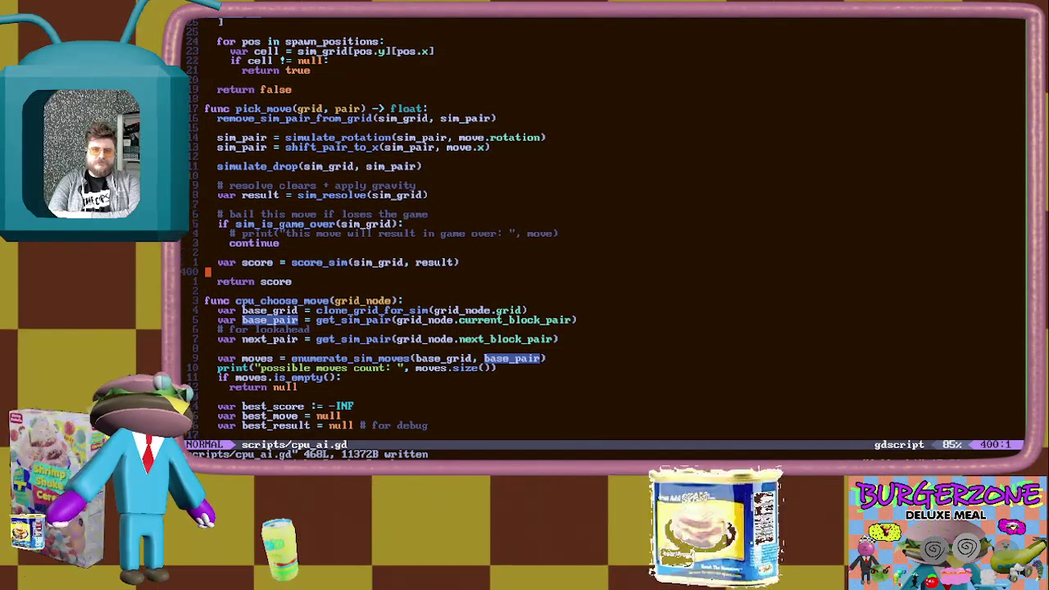
# Delete pick_move's game-over check and score return, opening a line after sim_resolve
pyautogui.hotkey('shift', 'v')
pyautogui.press('k')
pyautogui.press('k')
pyautogui.press('k')
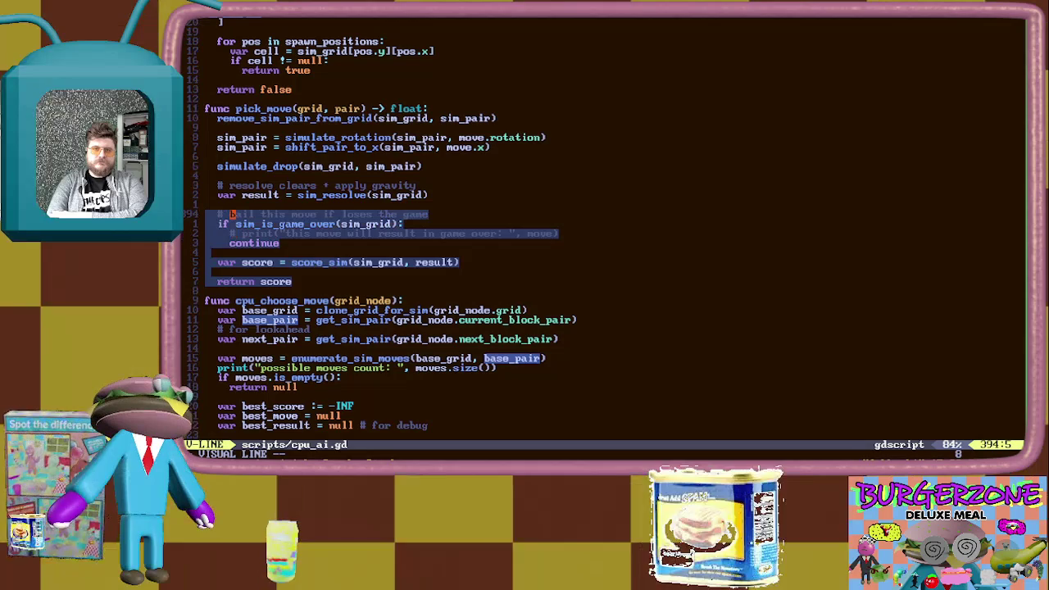
pyautogui.press('d')
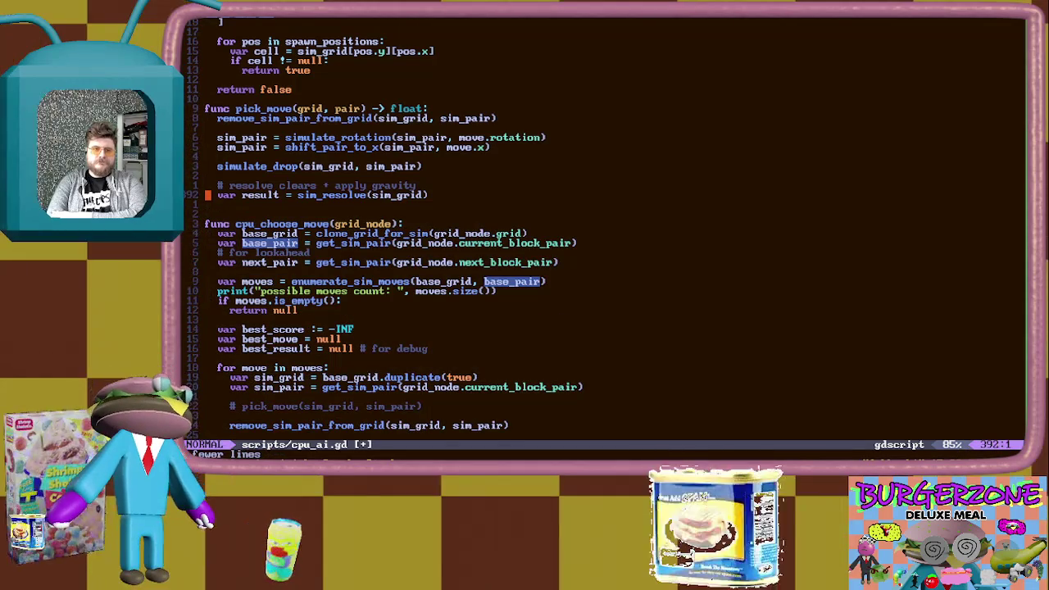
pyautogui.press('j')
pyautogui.press('o')
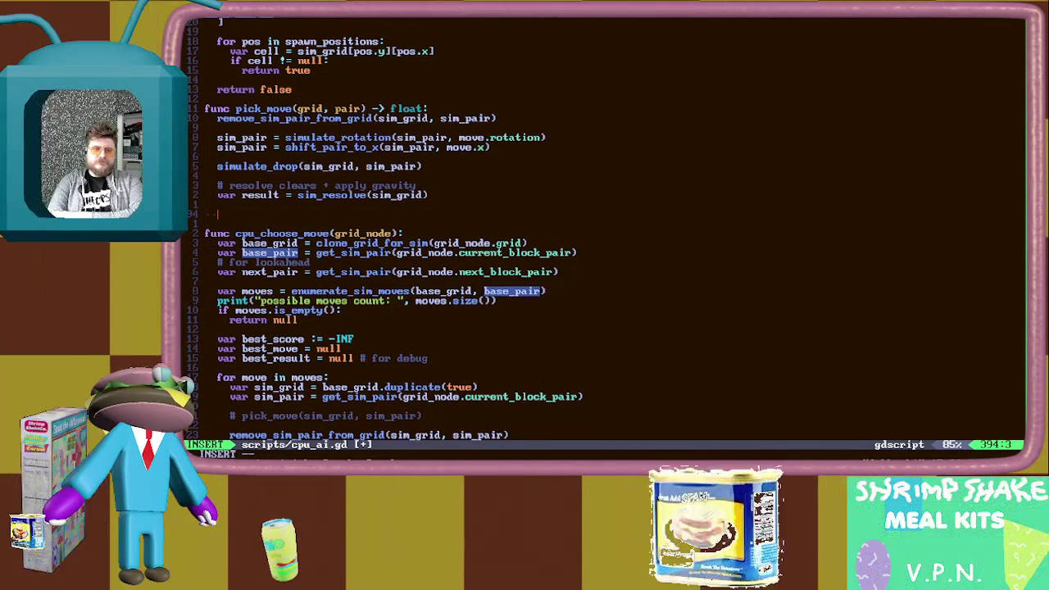
# End pick_move with a 'return grid' line
pyautogui.write('return grid')
pyautogui.press('Escape')
pyautogui.press('k')
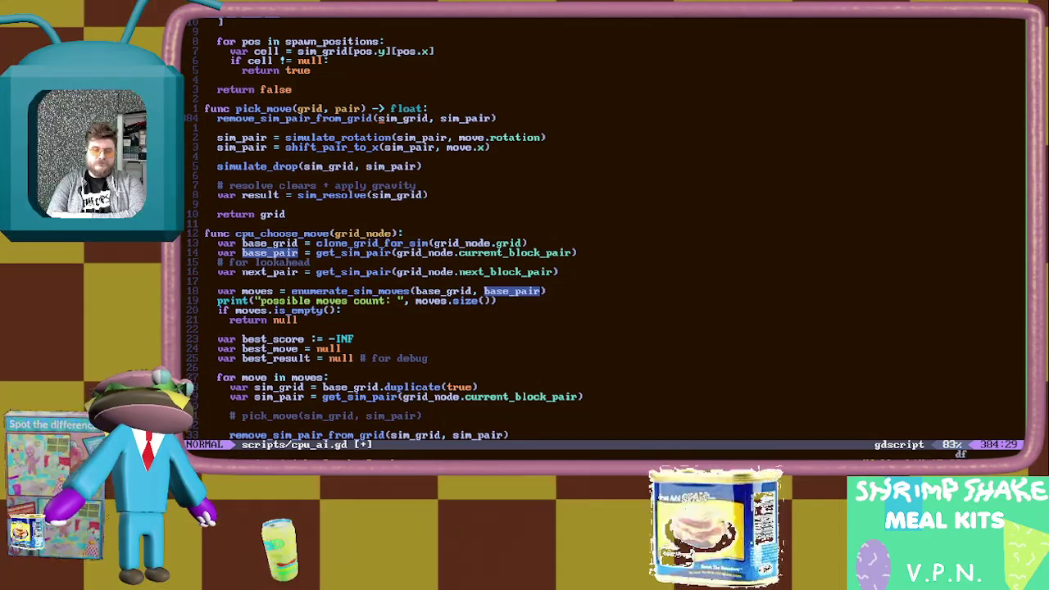
# Strip 'sim_' from the grid, pair, rotation and shift arguments and the assigned pair variables
pyautogui.press('d')
pyautogui.press('f')
pyautogui.press('_')
pyautogui.press('l')
pyautogui.press('.')
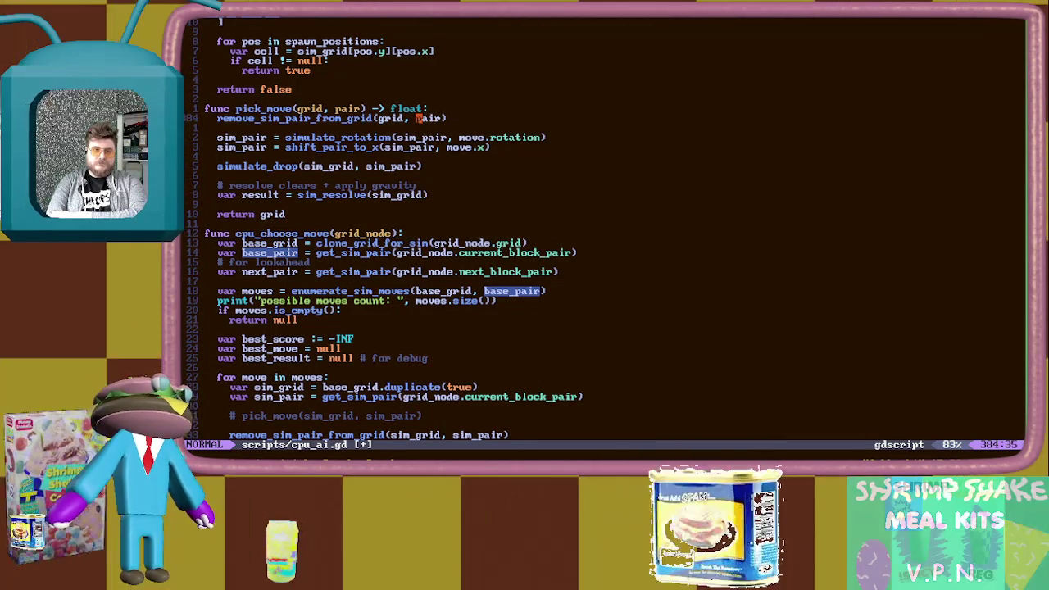
pyautogui.press('.')
pyautogui.press('j')
pyautogui.press('.')
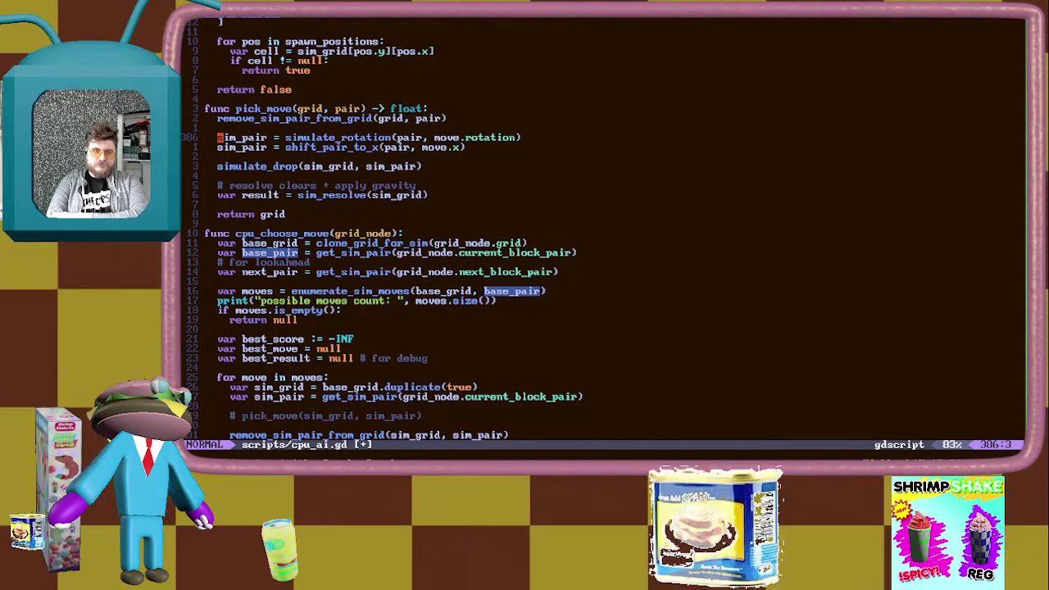
pyautogui.press('.')
pyautogui.press('j')
pyautogui.press('.')
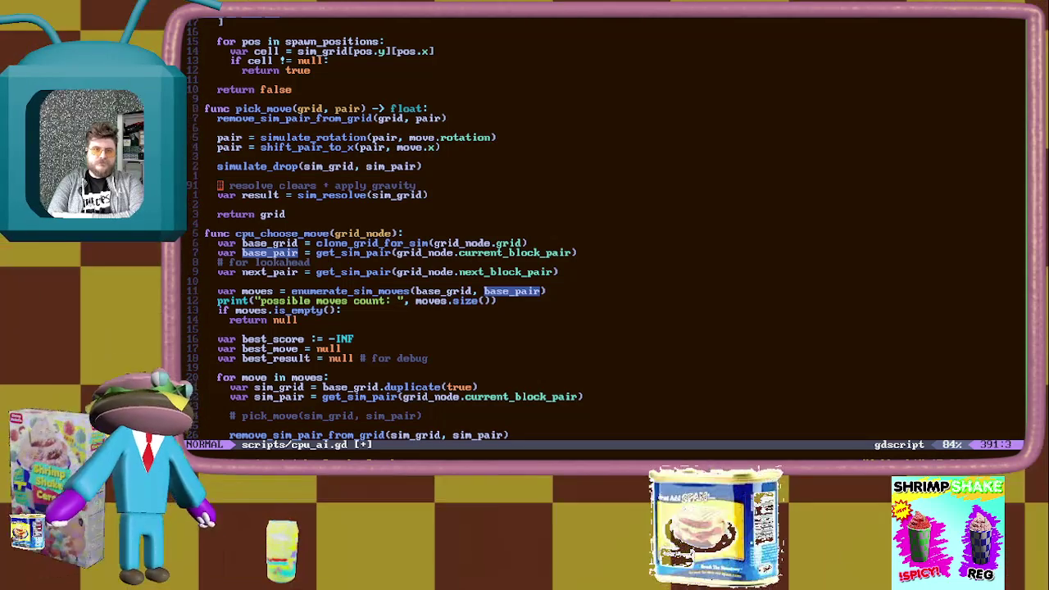
# Make simulate_drop take grid and pair and sim_resolve take grid
pyautogui.press('.')
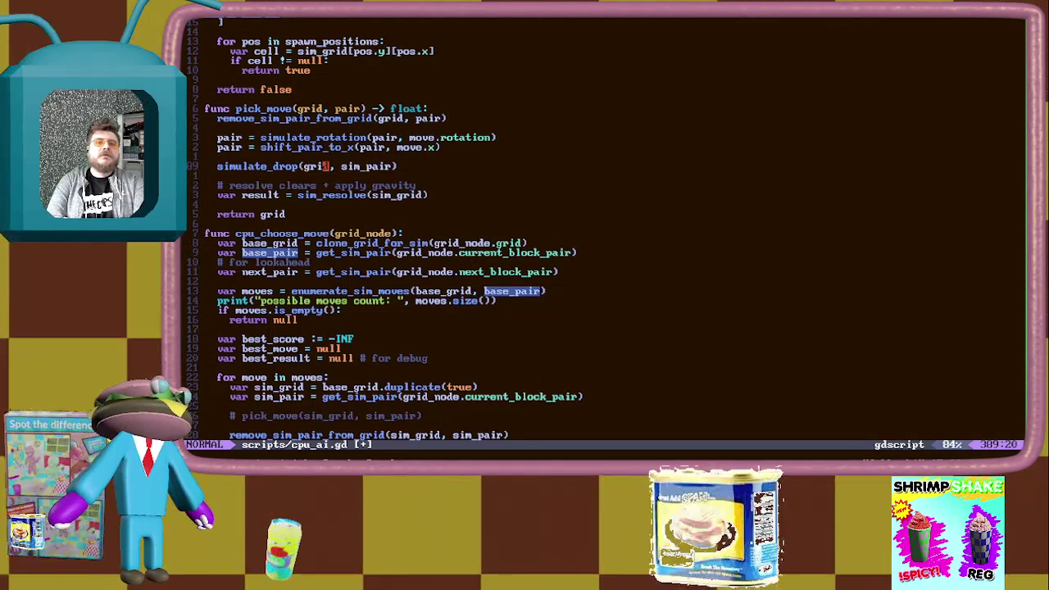
pyautogui.press('.')
pyautogui.press('j')
pyautogui.press('j')
pyautogui.press('j')
pyautogui.press('e')
pyautogui.press('b')
pyautogui.press('.')
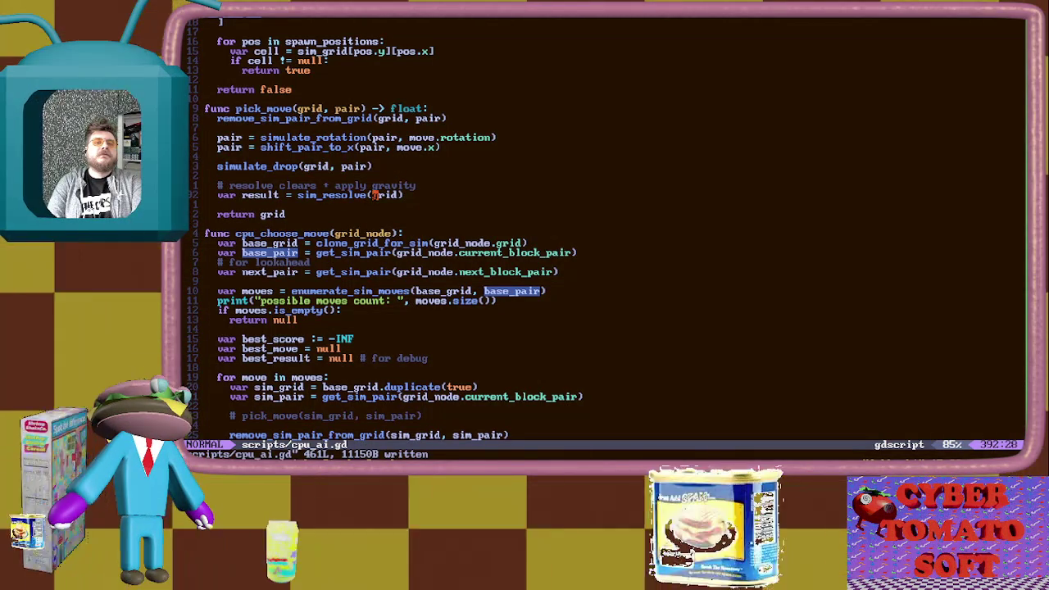
pyautogui.press('j')
pyautogui.press('j')
pyautogui.press('j')
pyautogui.press('j')
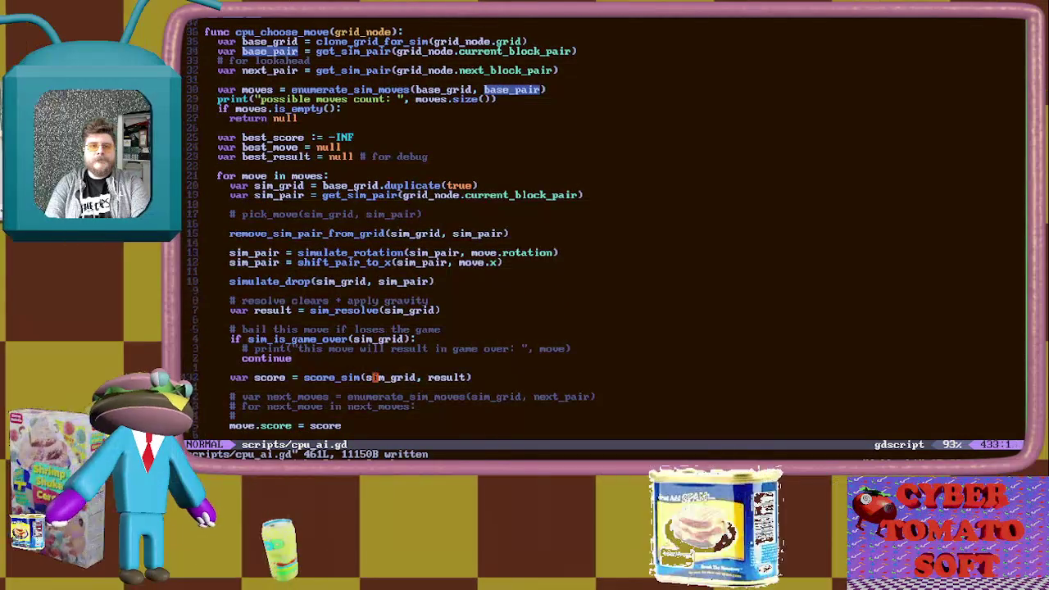
pyautogui.click(373, 377)
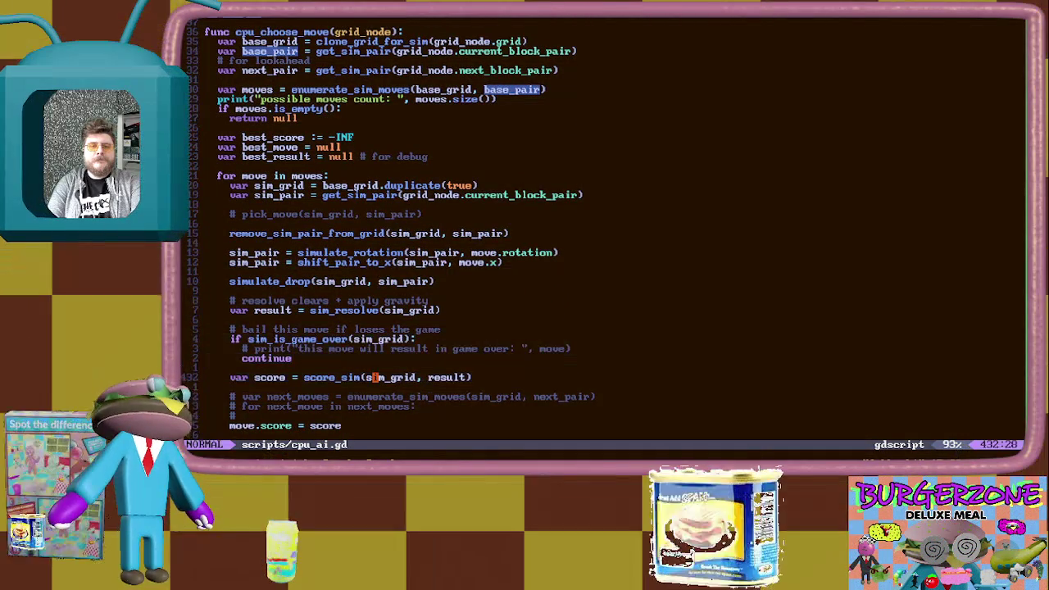
# Run the game from Godot with F5, which fails because 'move' is undeclared at line 386
pyautogui.press('k')
pyautogui.hotkey('alt', 'Tab')
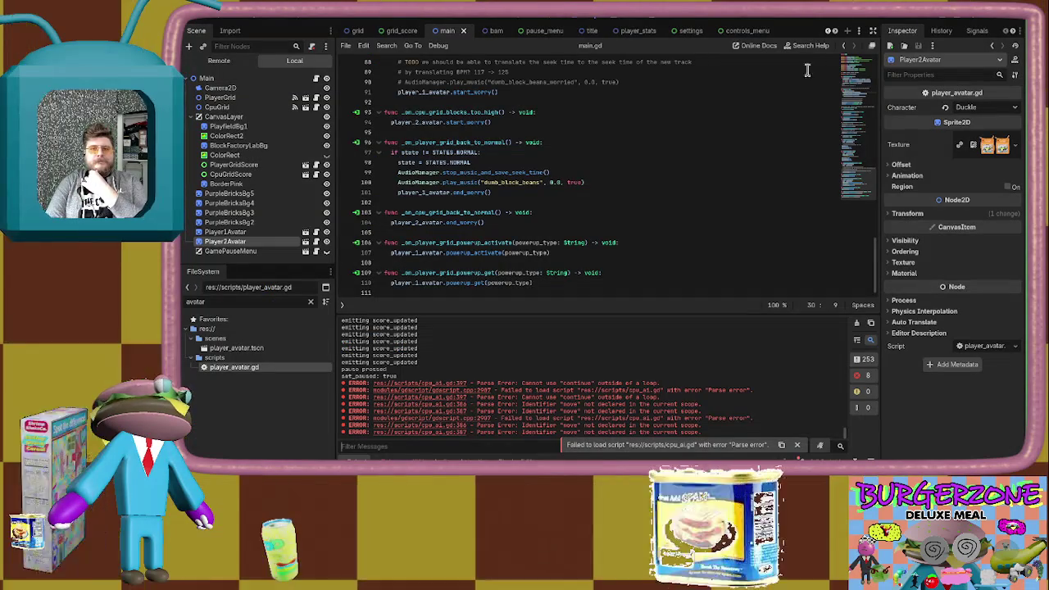
pyautogui.press('F5')
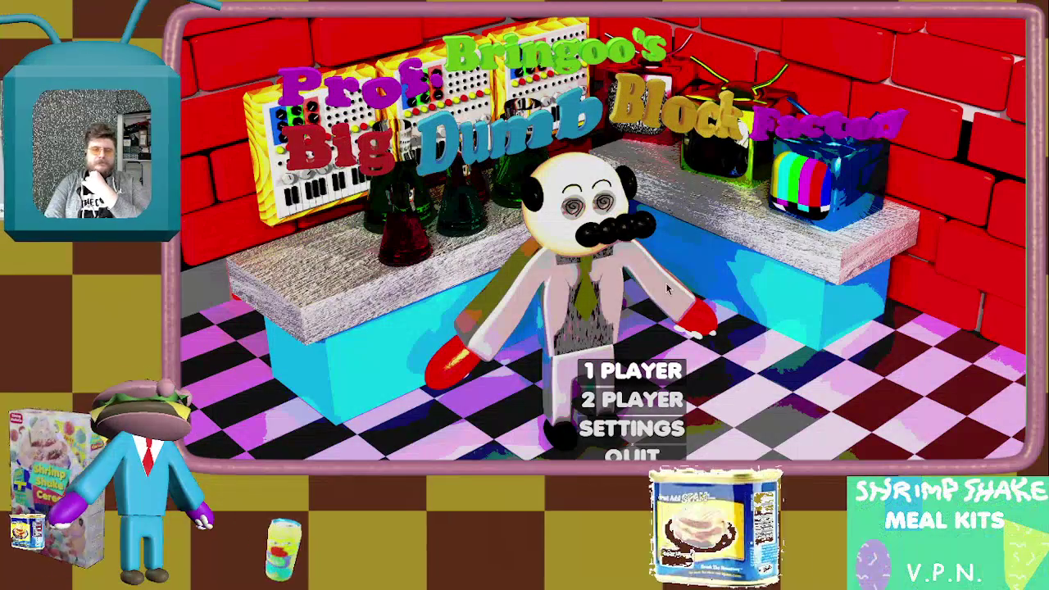
pyautogui.press('Return')
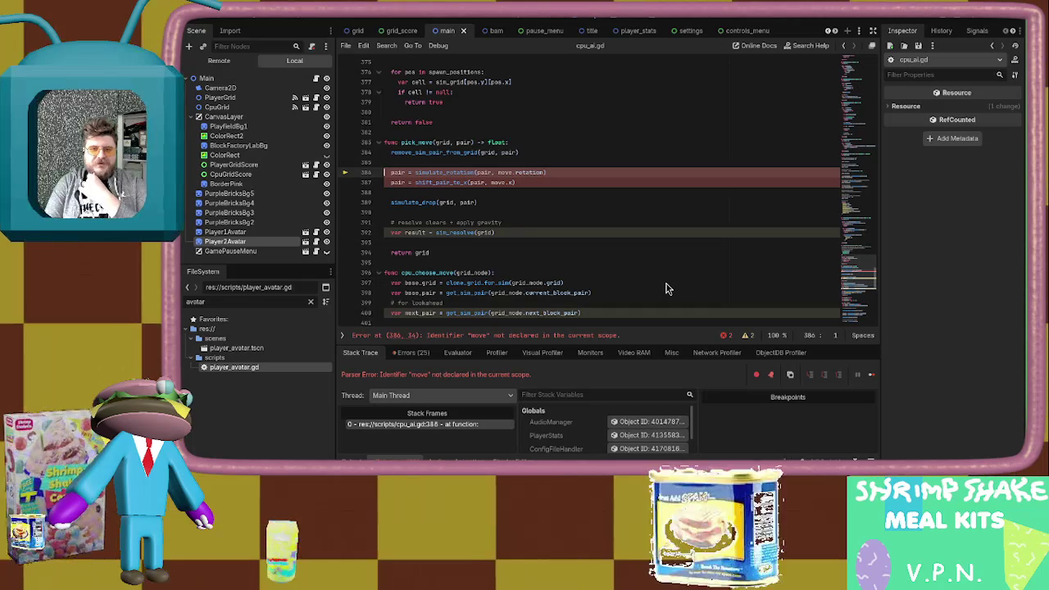
pyautogui.hotkey('alt', 'Tab')
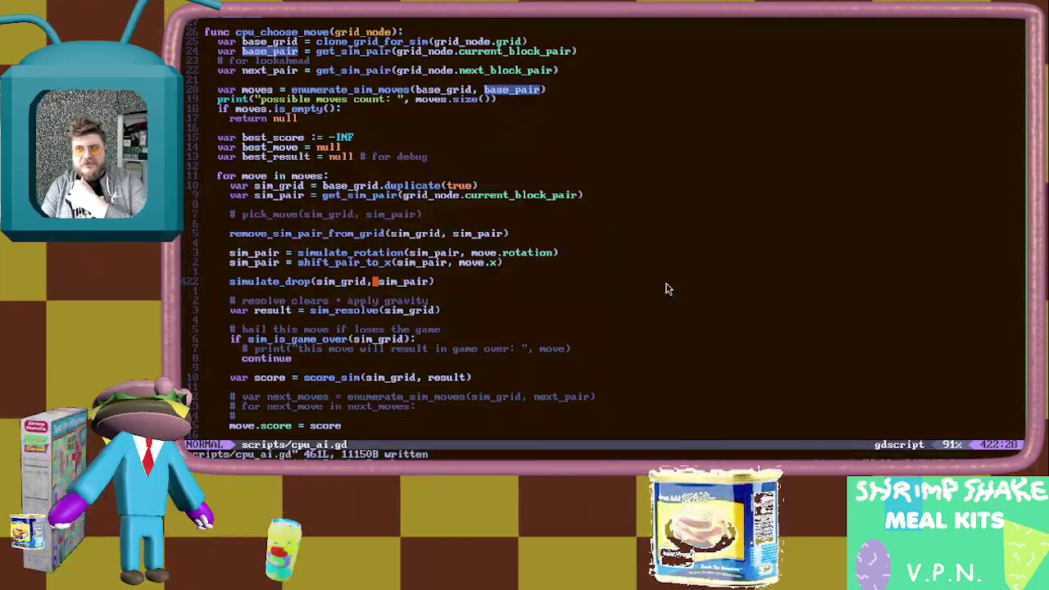
# Append ', move' to the commented pick_move call in cpu_choose_move's loop
pyautogui.press('j')
pyautogui.press('j')
pyautogui.press('j')
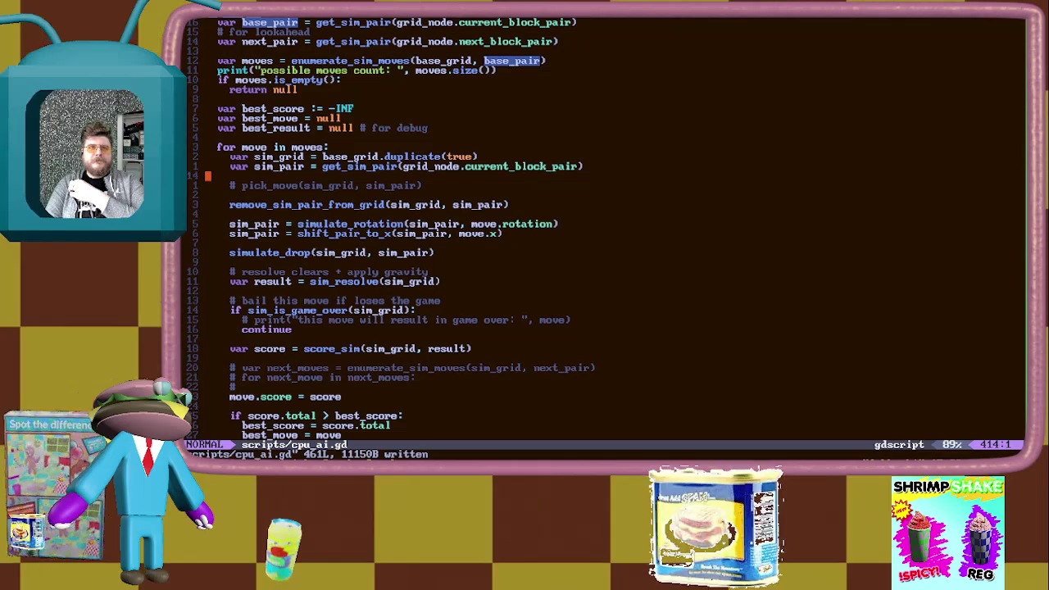
pyautogui.press('k')
pyautogui.press('k')
pyautogui.press('k')
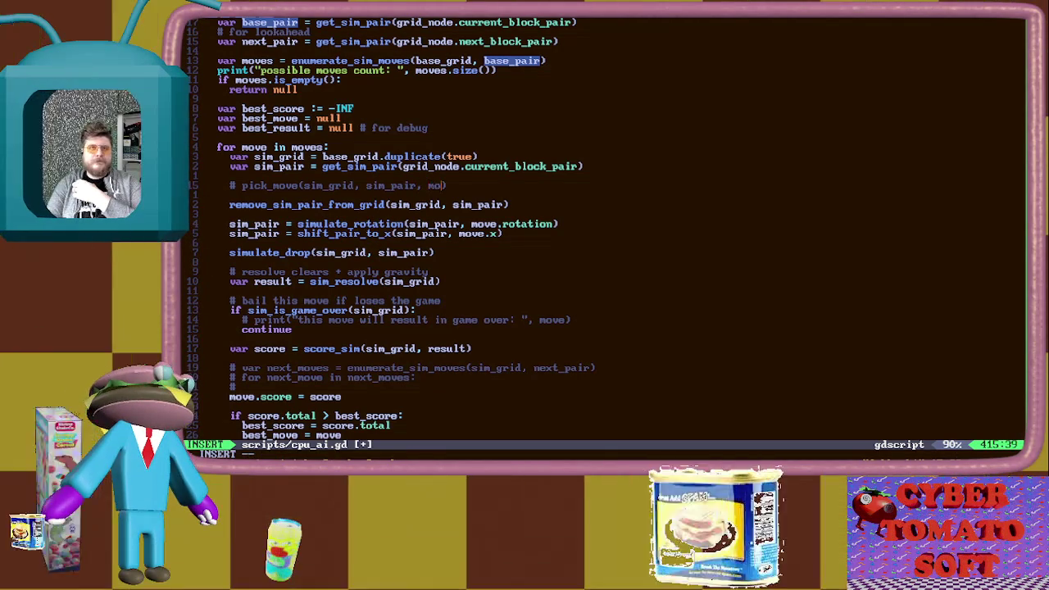
pyautogui.write('move')
pyautogui.press('Escape')
# Add a move parameter to the signature, making it pick_move(grid, pair, move)
pyautogui.scroll(10, 524, 229)
pyautogui.click(450, 32)
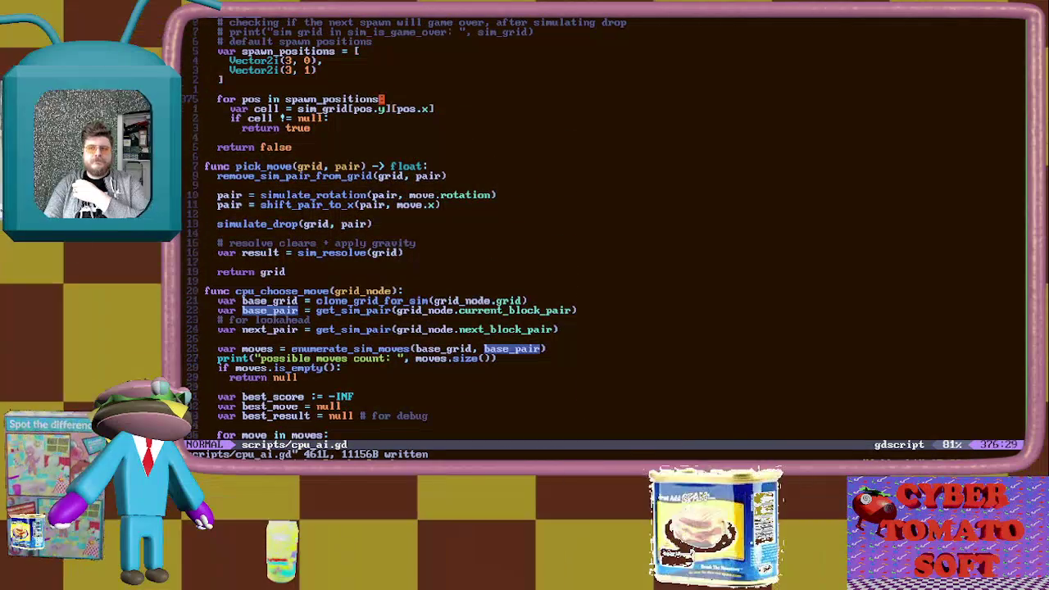
pyautogui.click(393, 166)
pyautogui.press('h')
pyautogui.press('h')
pyautogui.write('ir, move')
pyautogui.press('Escape')
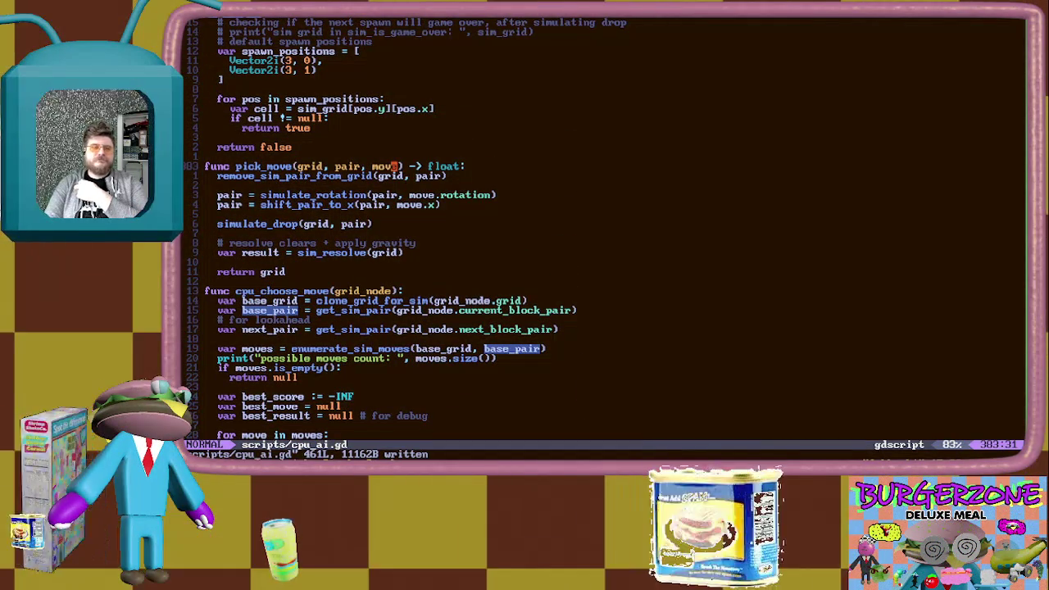
pyautogui.press('j')
pyautogui.press('j')
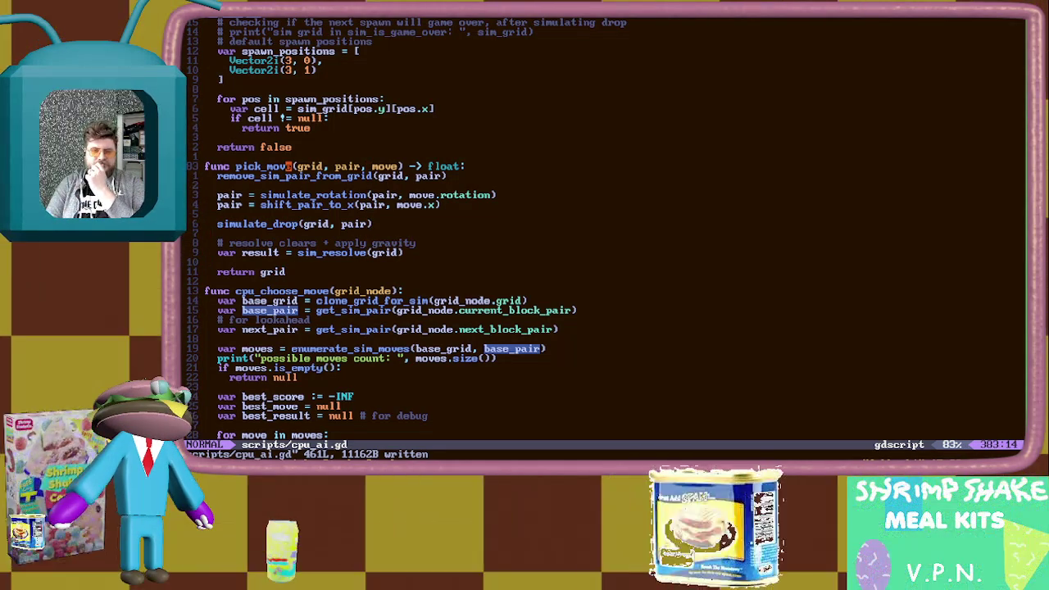
# Rename the pick_move function to apply_move and save cpu_ai.gd
pyautogui.press('h')
pyautogui.press('h')
pyautogui.press('h')
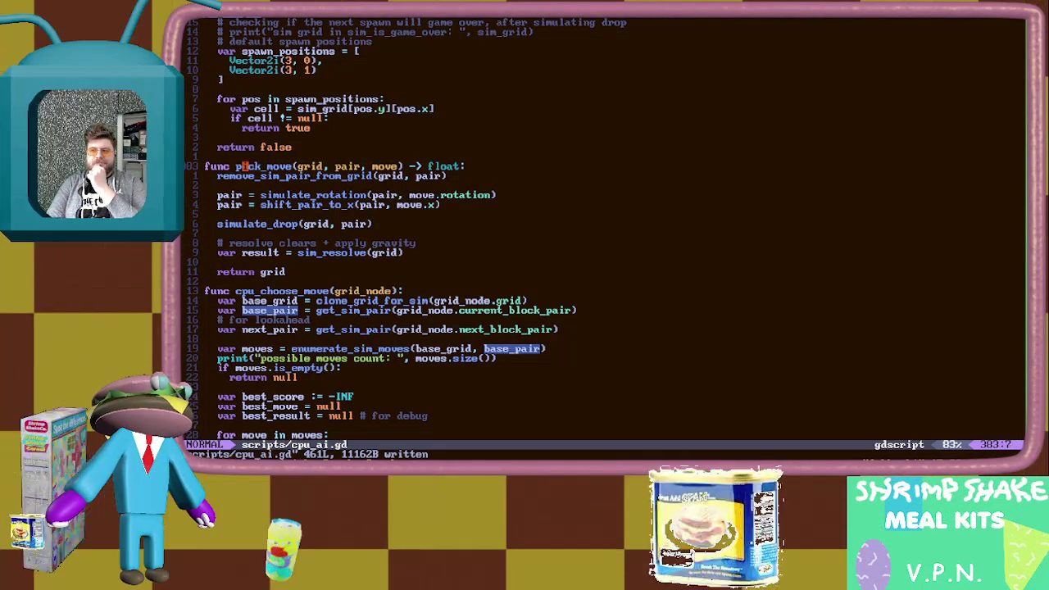
pyautogui.write('ciw')
pyautogui.write('simulate_move')
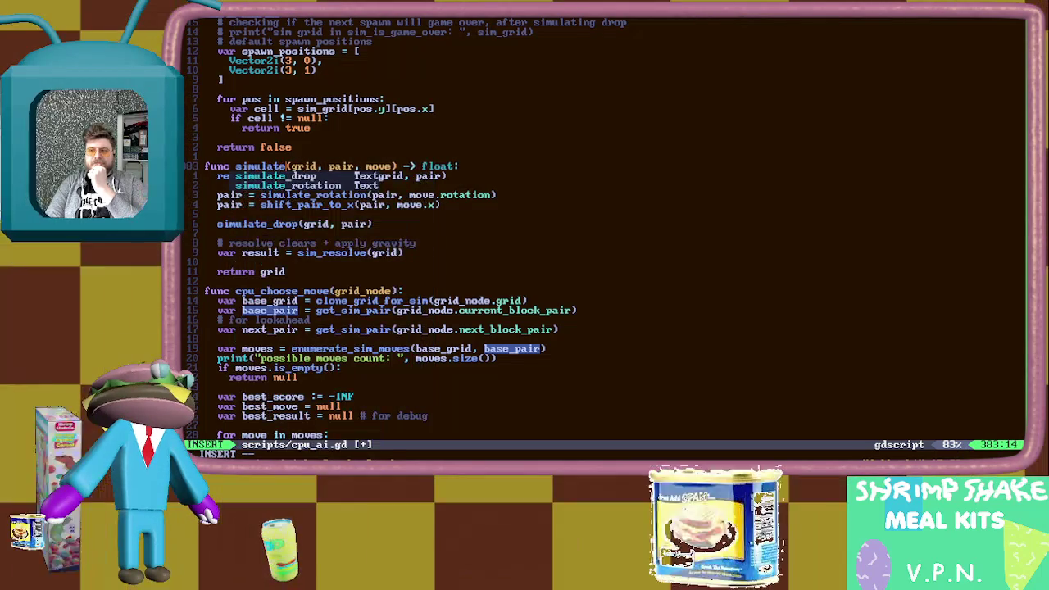
pyautogui.press('Escape')
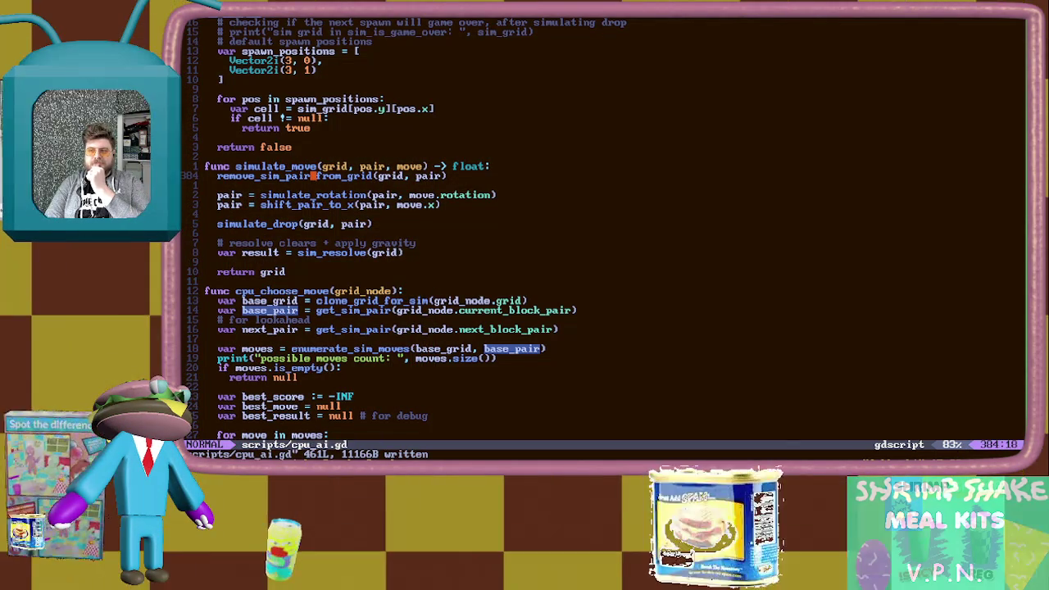
pyautogui.write('u')
pyautogui.write('ciwapply_')
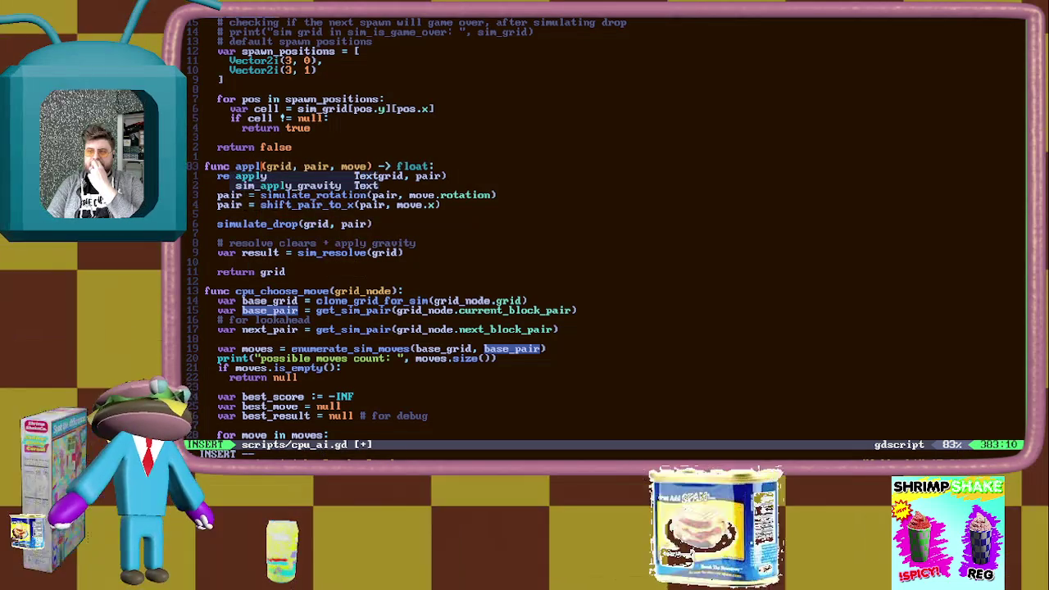
pyautogui.write('move')
pyautogui.press('Escape')
pyautogui.write(':w')
pyautogui.press('Return')
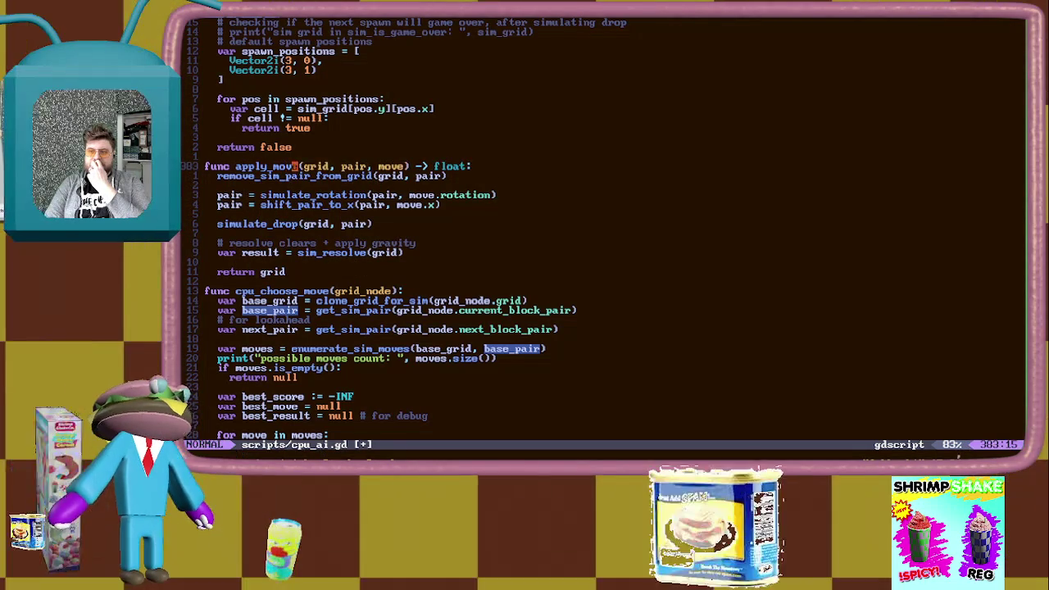
pyautogui.press('j')
pyautogui.press('j')
pyautogui.press('j')
pyautogui.press('j')
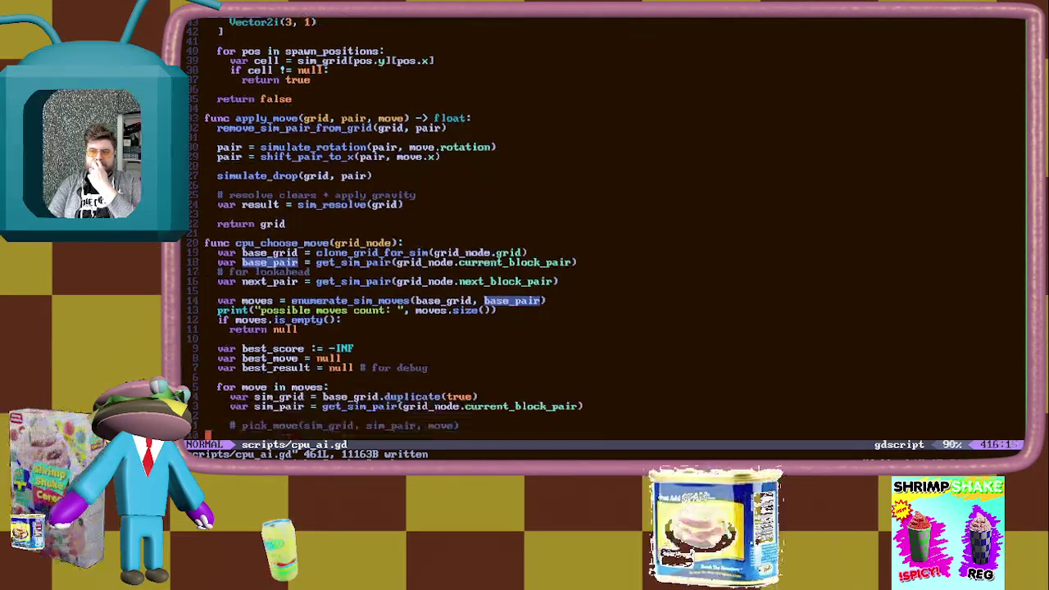
# Change pick_move to apply_move in the loop's commented call on line 421
pyautogui.click(293, 338)
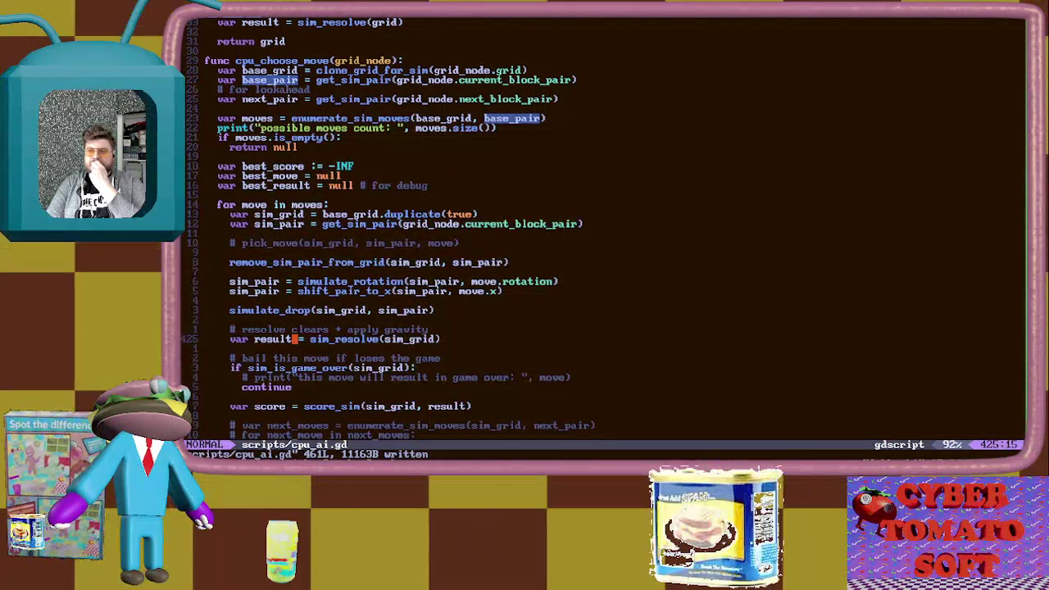
pyautogui.click(207, 300)
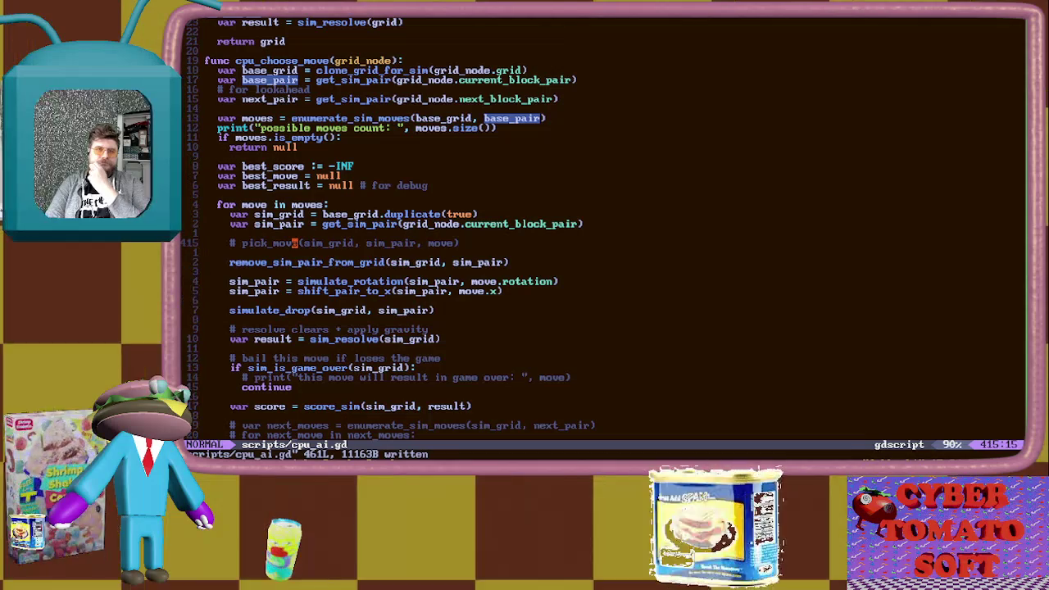
pyautogui.write('ciwaplp')
pyautogui.press('BackSpace')
pyautogui.press('BackSpace')
pyautogui.write('ply_move')
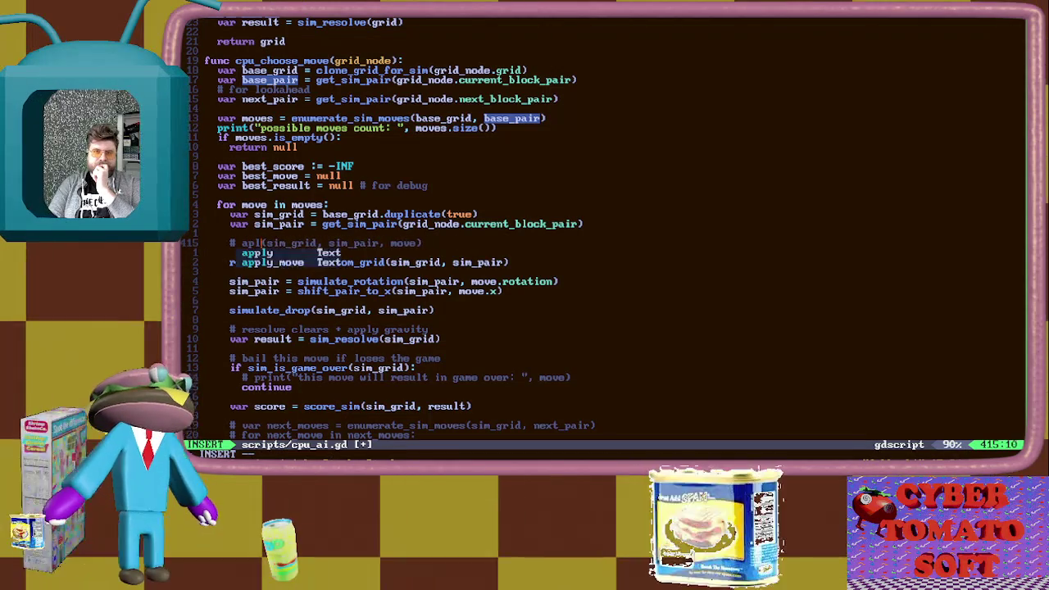
pyautogui.press('Escape')
pyautogui.hotkey('alt', 'Tab')
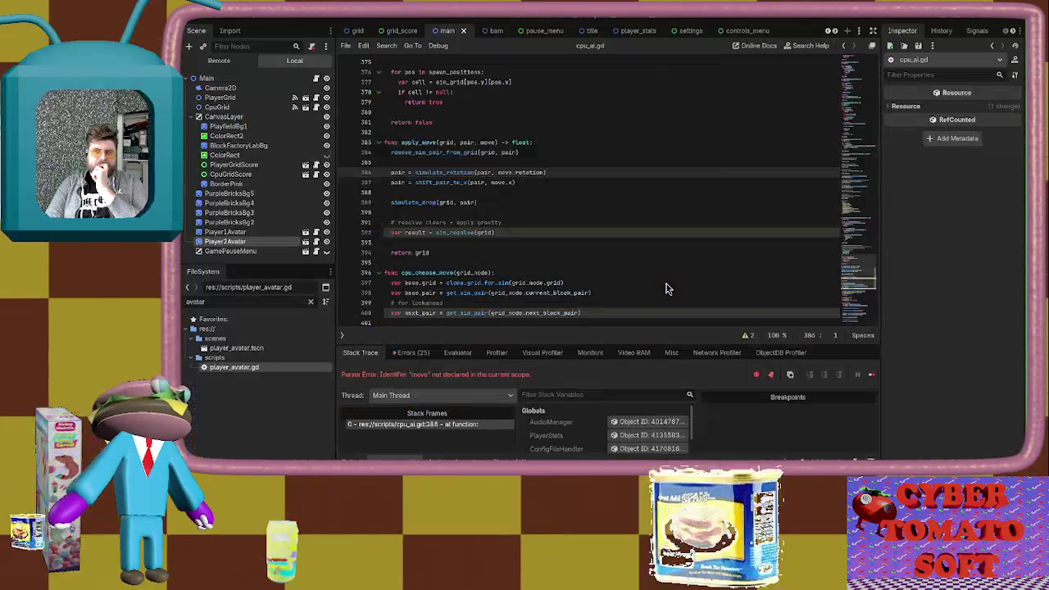
# Run the project, start a 1 PLAYER game, then pause and quit back to the editor
pyautogui.click(920, 26)
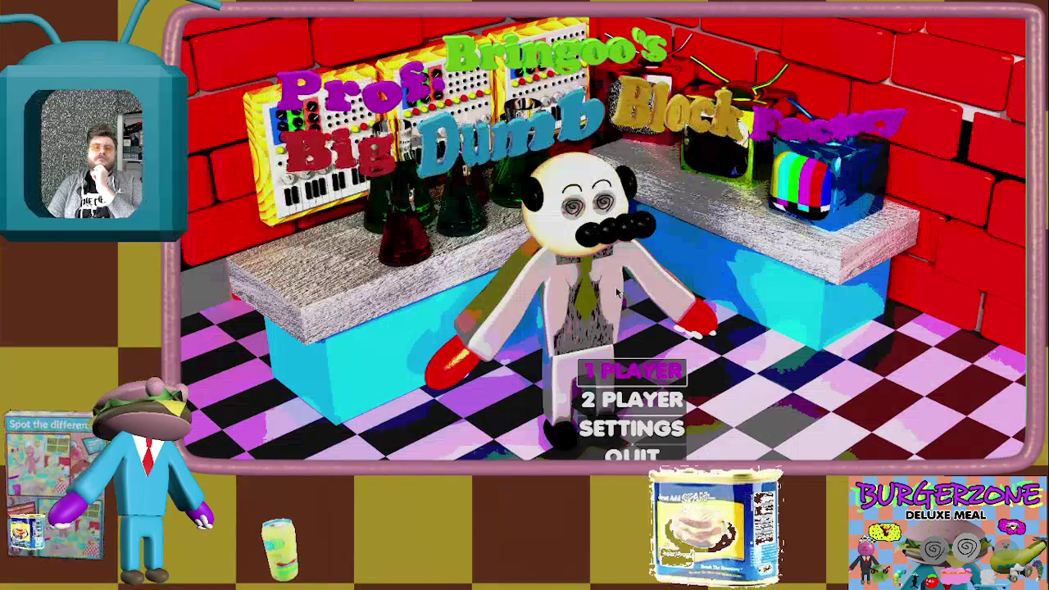
pyautogui.click(618, 377)
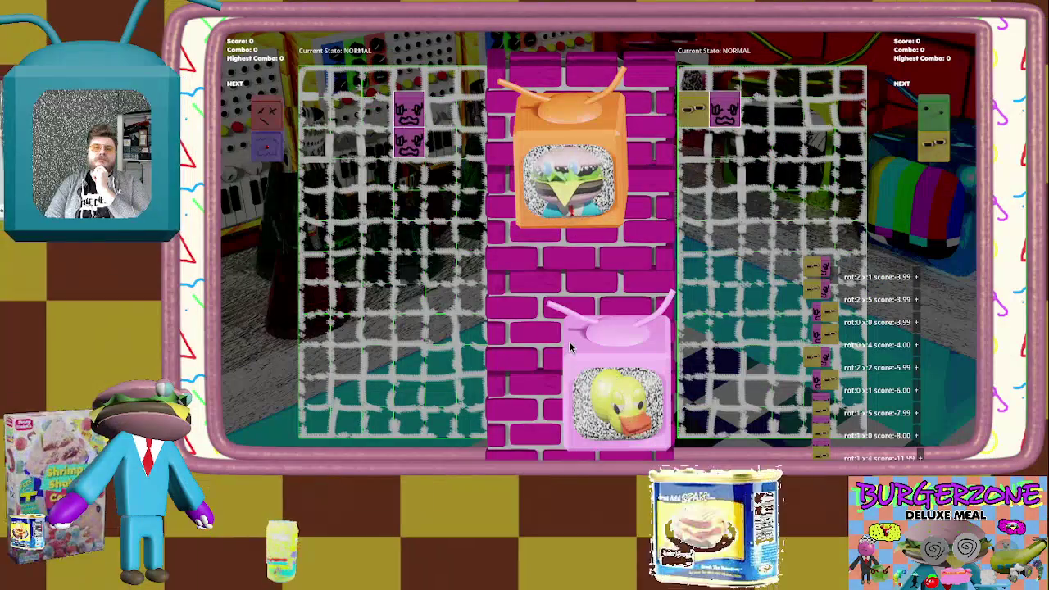
pyautogui.press('Escape')
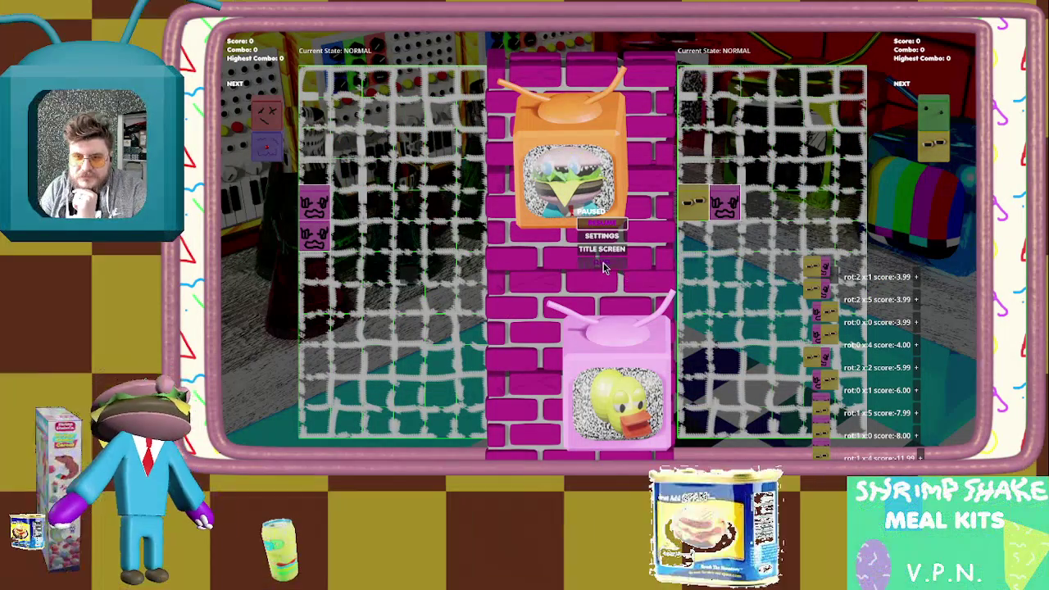
pyautogui.click(602, 262)
# Relaunch the game with F5 so its title menu shows
pyautogui.hotkey('alt', 'Tab')
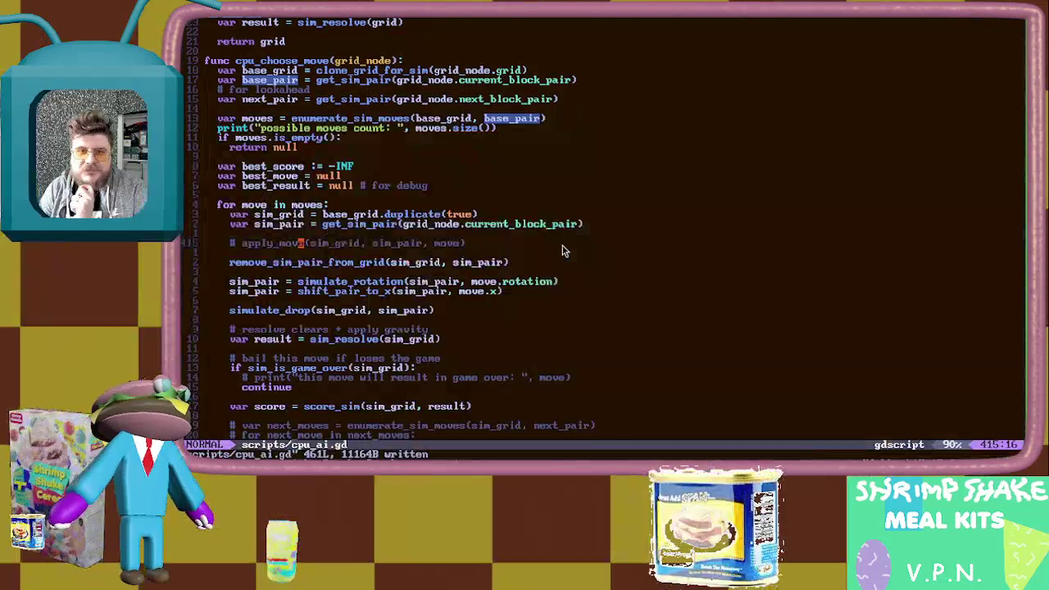
pyautogui.hotkey('alt', 'Tab')
pyautogui.hotkey('alt', 'Tab')
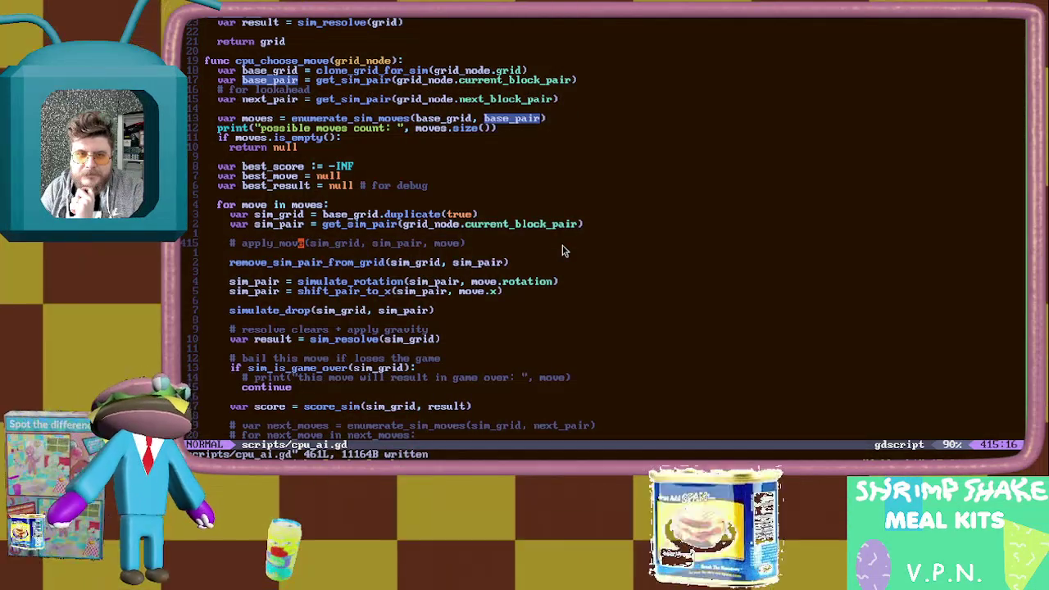
pyautogui.hotkey('alt', 'Tab')
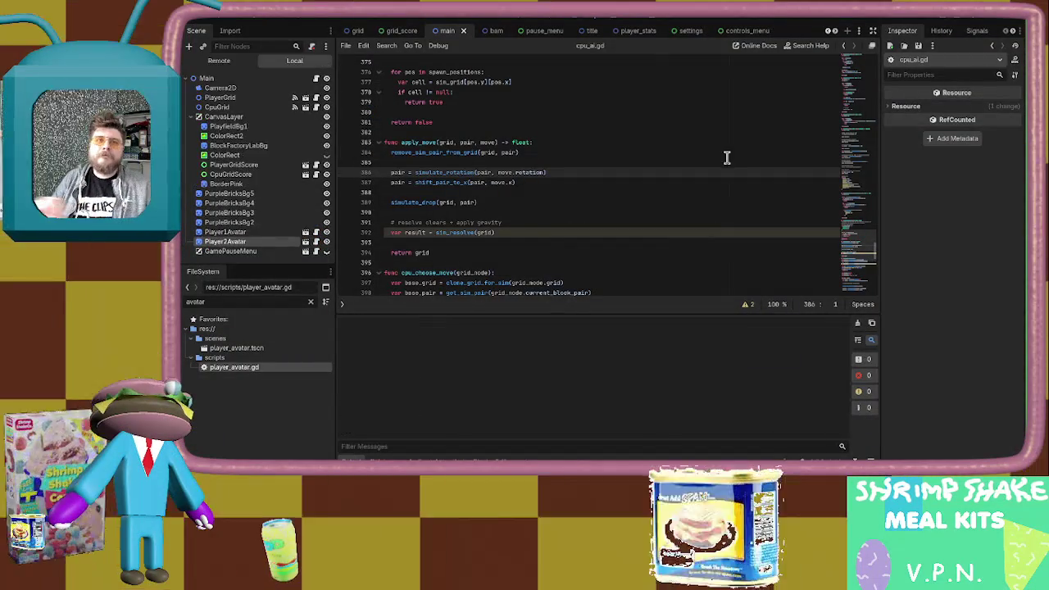
pyautogui.press('F5')
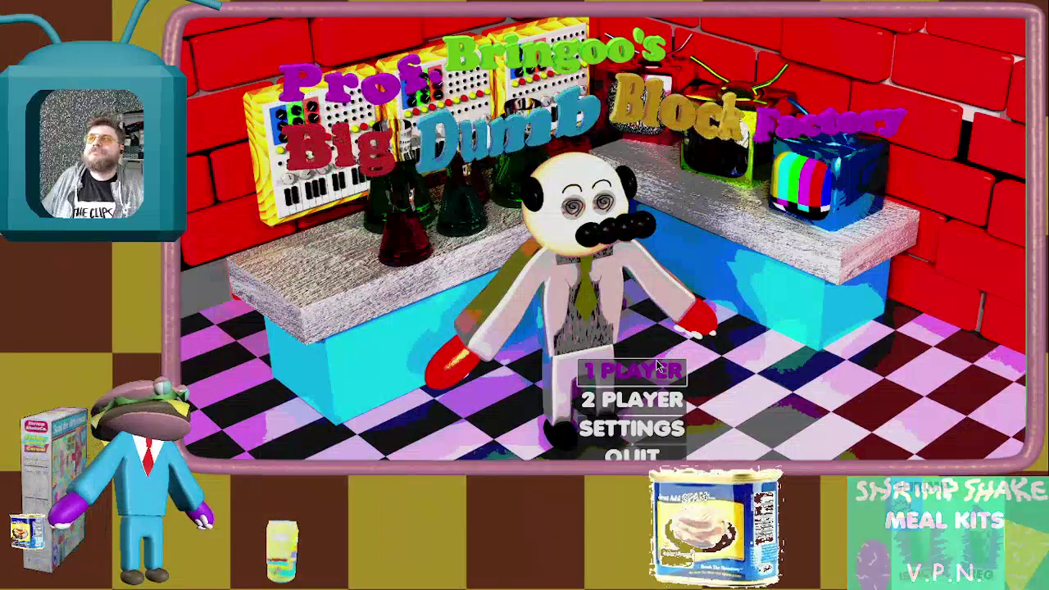
pyautogui.click(648, 370)
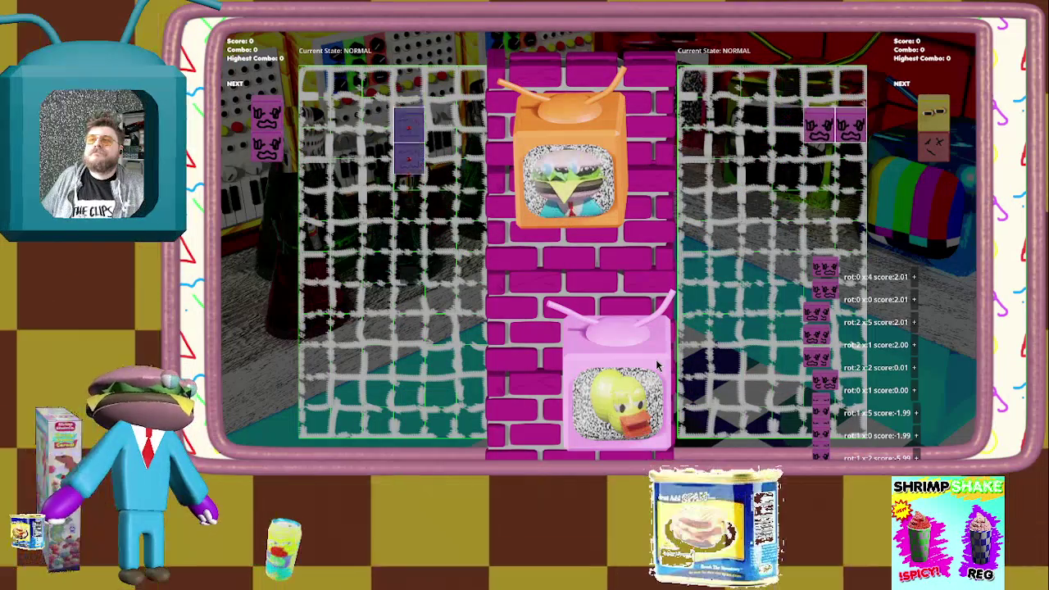
# Rotate and shift the first falling pairs against the left and right walls
pyautogui.press('Up')
pyautogui.press('Left')
pyautogui.press('Left')
pyautogui.press('Left')
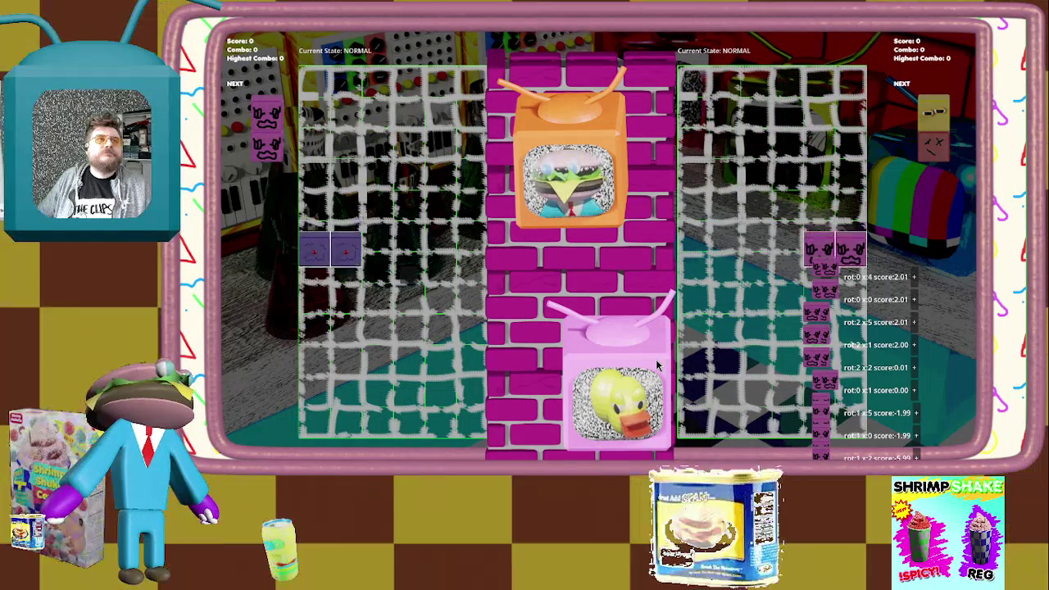
pyautogui.press('Up')
pyautogui.press('Left')
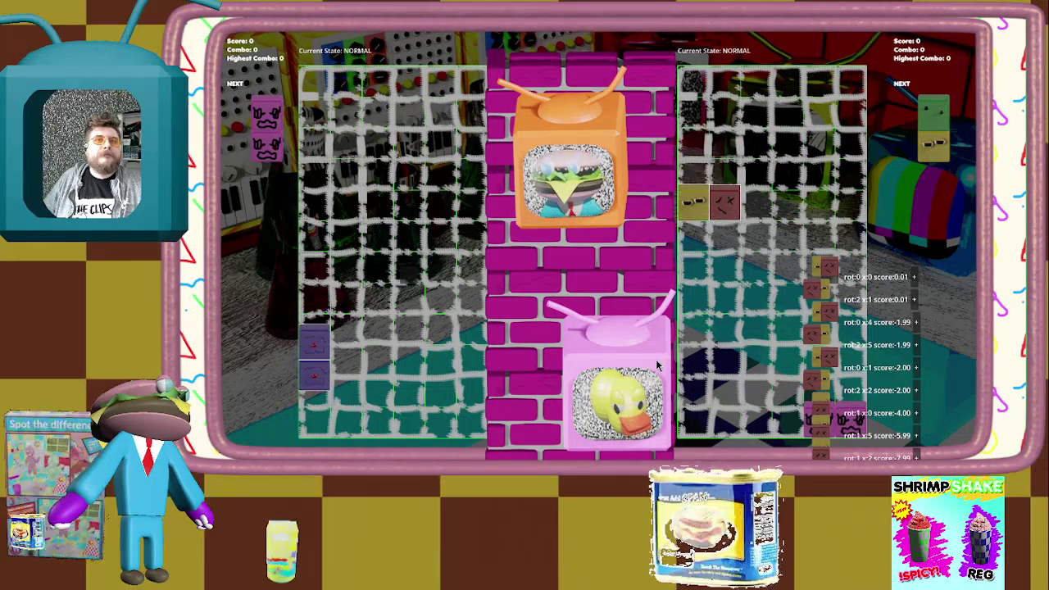
pyautogui.press('Right')
pyautogui.press('Right')
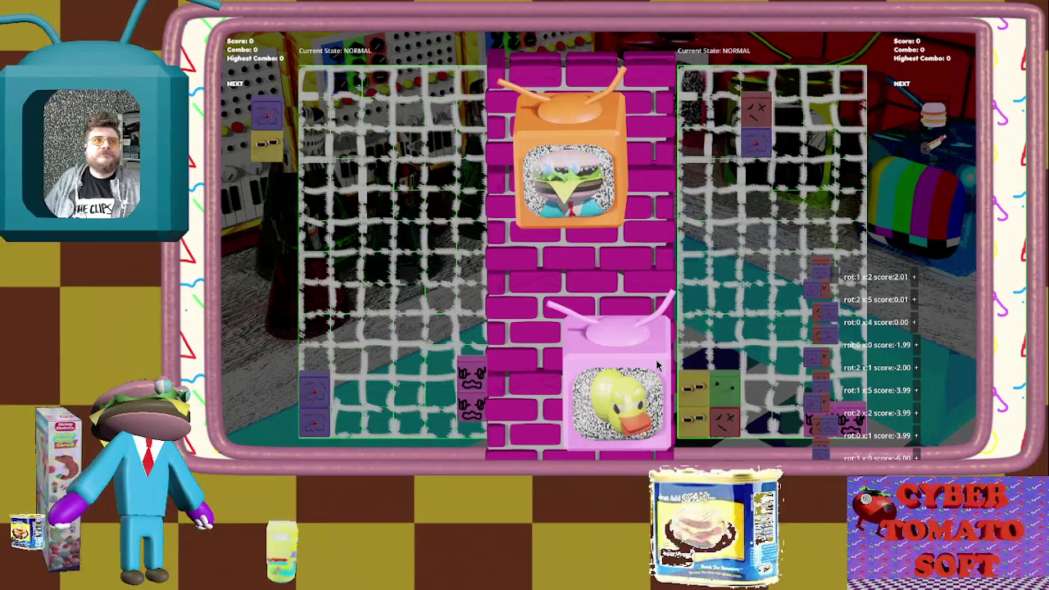
pyautogui.press('Left')
pyautogui.press('Left')
pyautogui.press('Left')
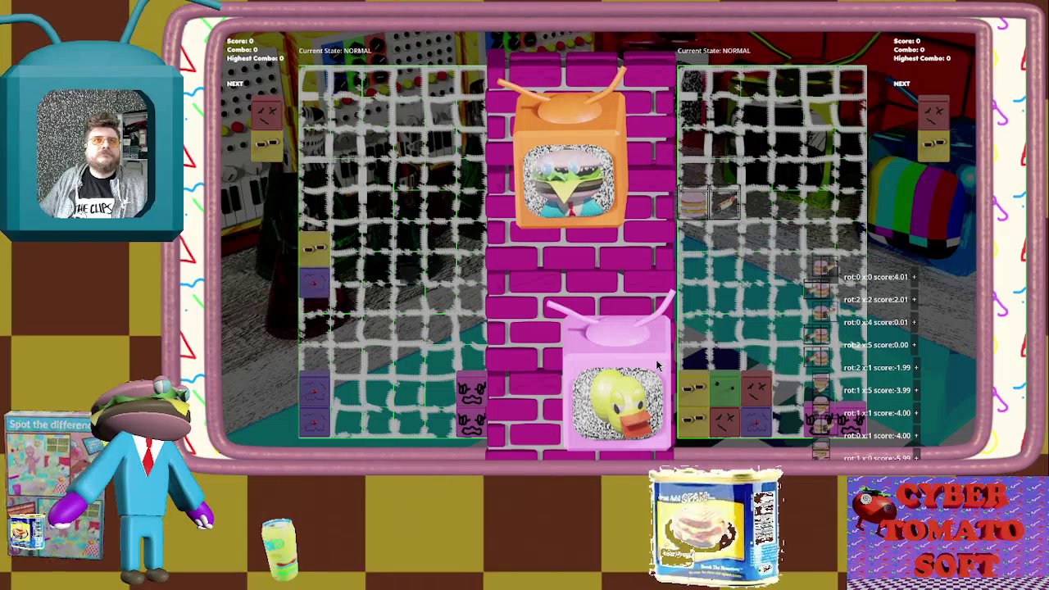
# Pause the match and inspect the CPU's move list, topped by rot:0 x:4 score:2.01
pyautogui.press('Escape')
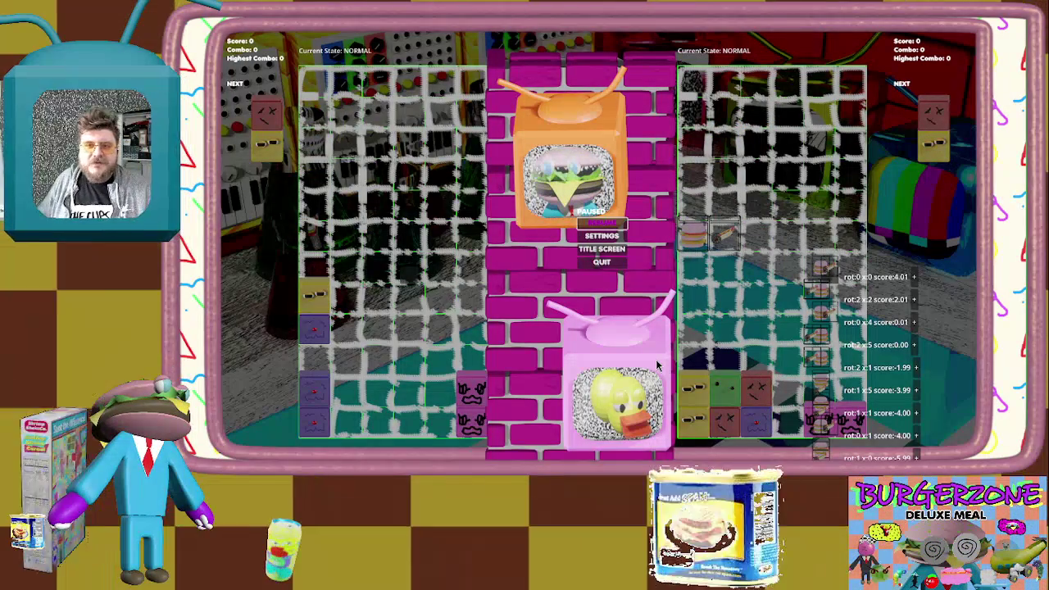
pyautogui.press('Escape')
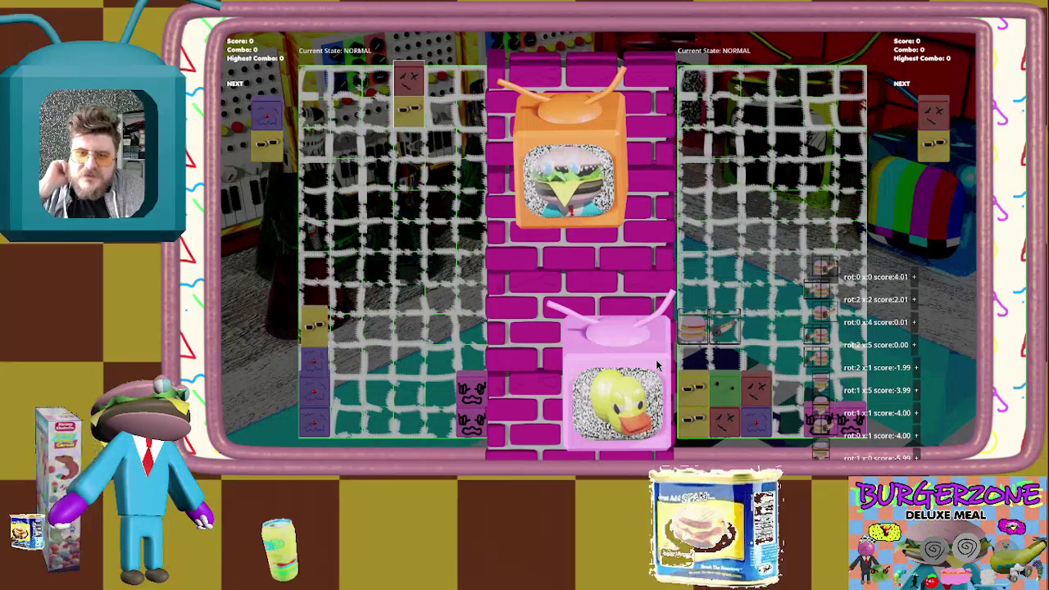
pyautogui.press('Right')
pyautogui.press('Right')
pyautogui.press('Escape')
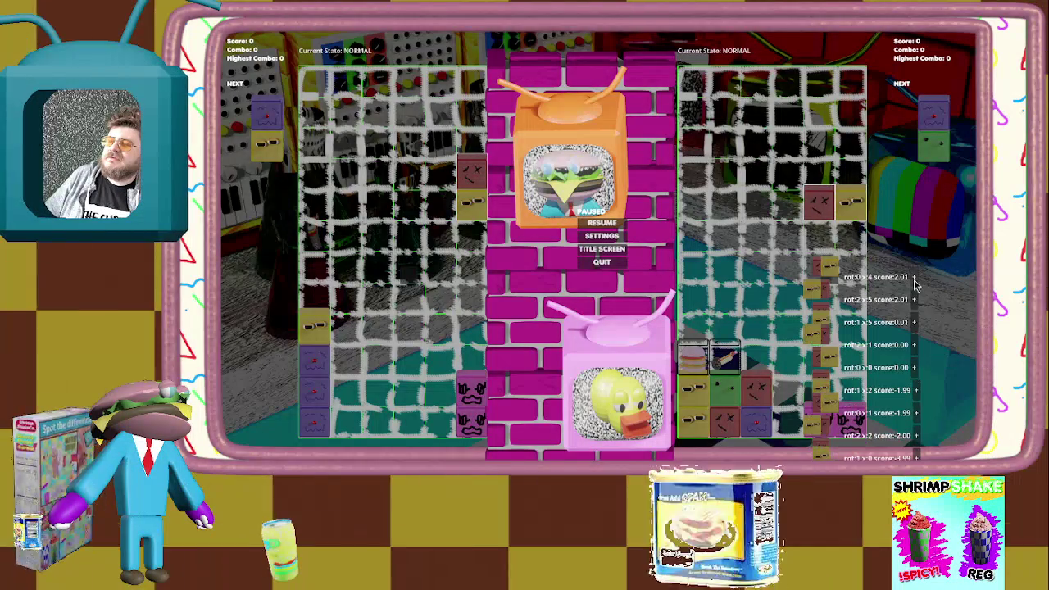
pyautogui.moveTo(914, 348)
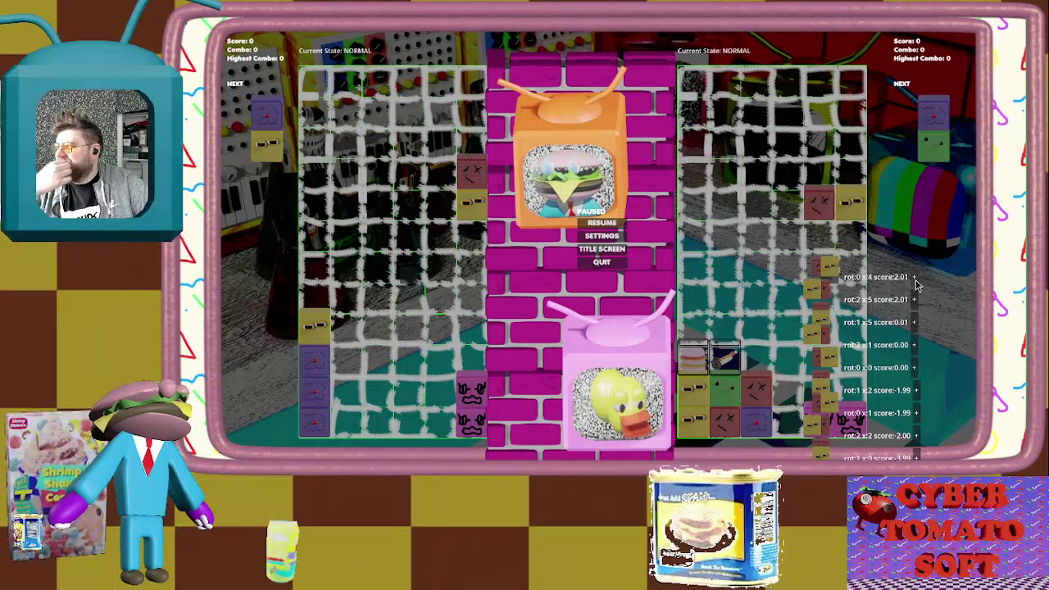
# Resume and place the green/red, yellow/green, purple/green and yellow pairs
pyautogui.press('Escape')
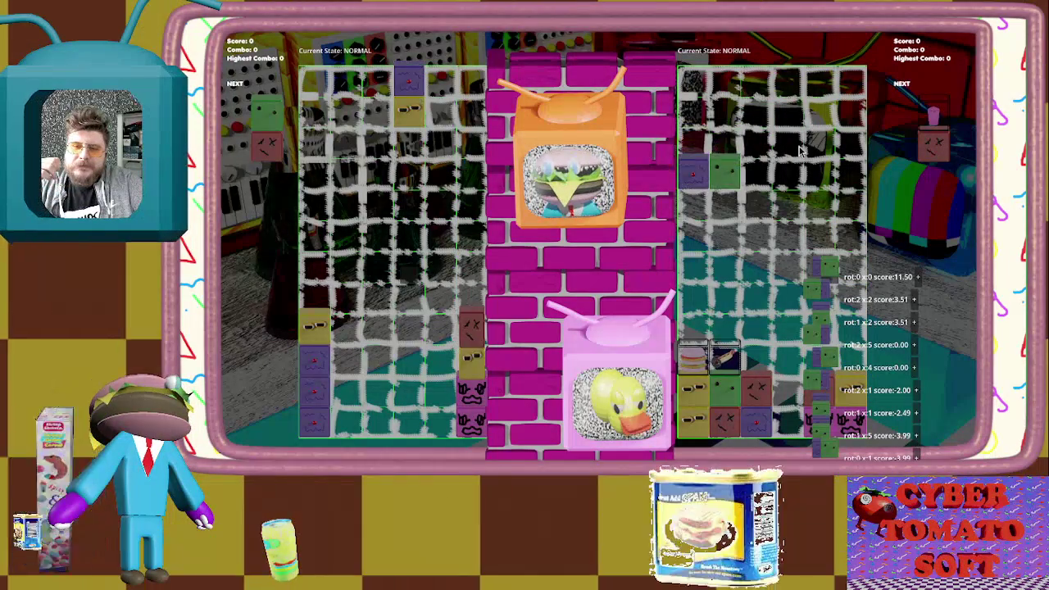
pyautogui.press('Right')
pyautogui.press('Right')
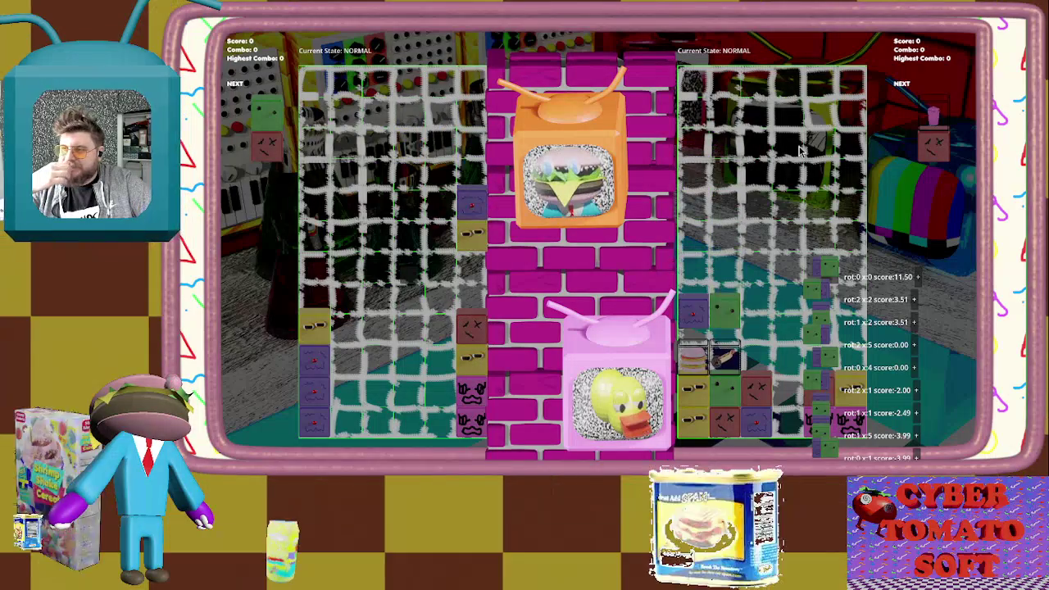
pyautogui.press('Left')
pyautogui.press('Left')
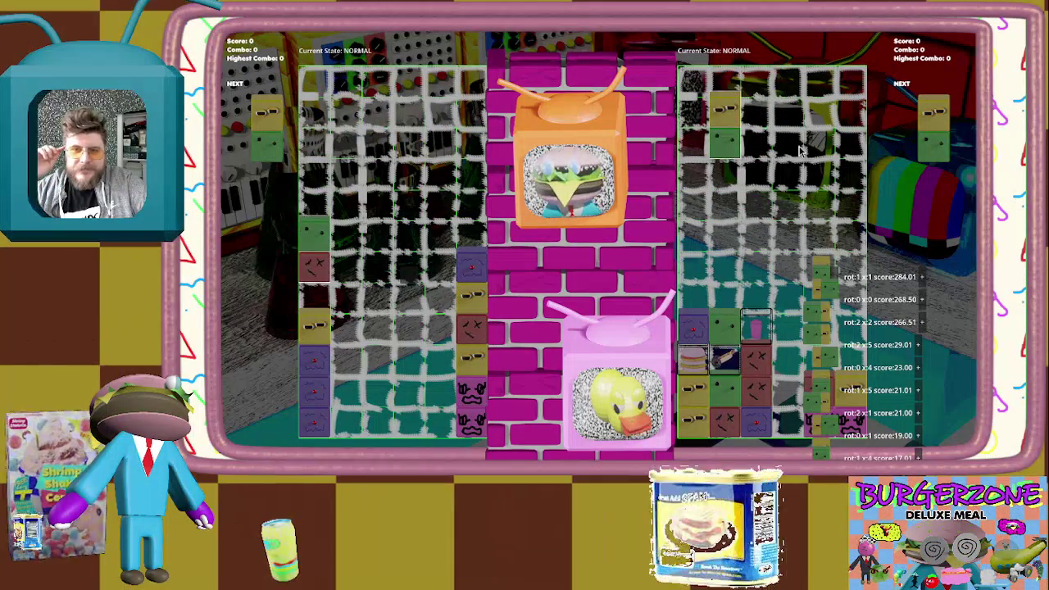
pyautogui.press('Right')
pyautogui.press('Right')
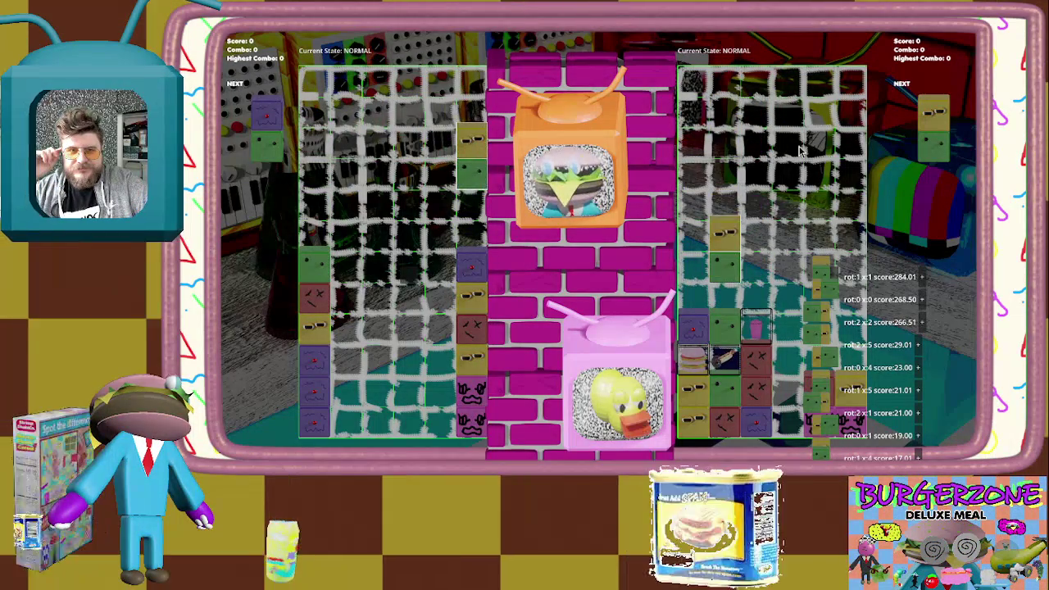
pyautogui.press('Left')
pyautogui.press('Left')
pyautogui.press('Left')
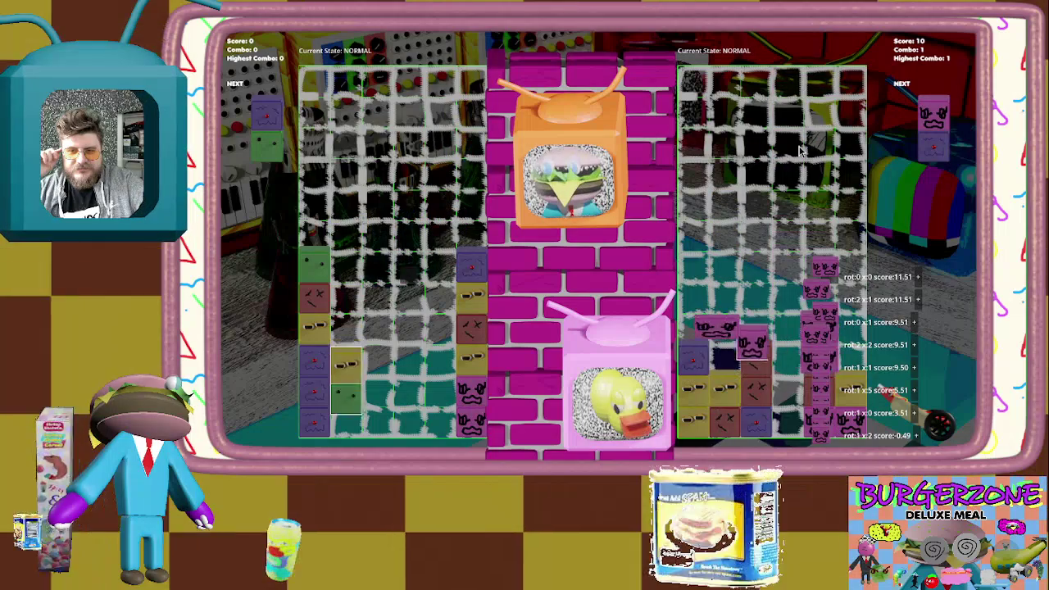
pyautogui.press('Right')
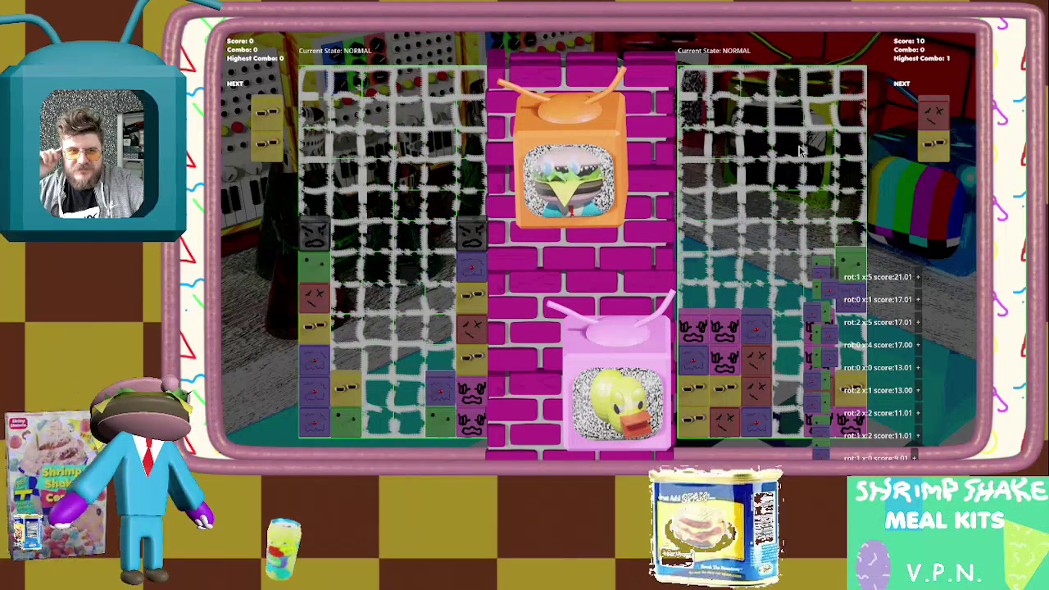
pyautogui.press('Right')
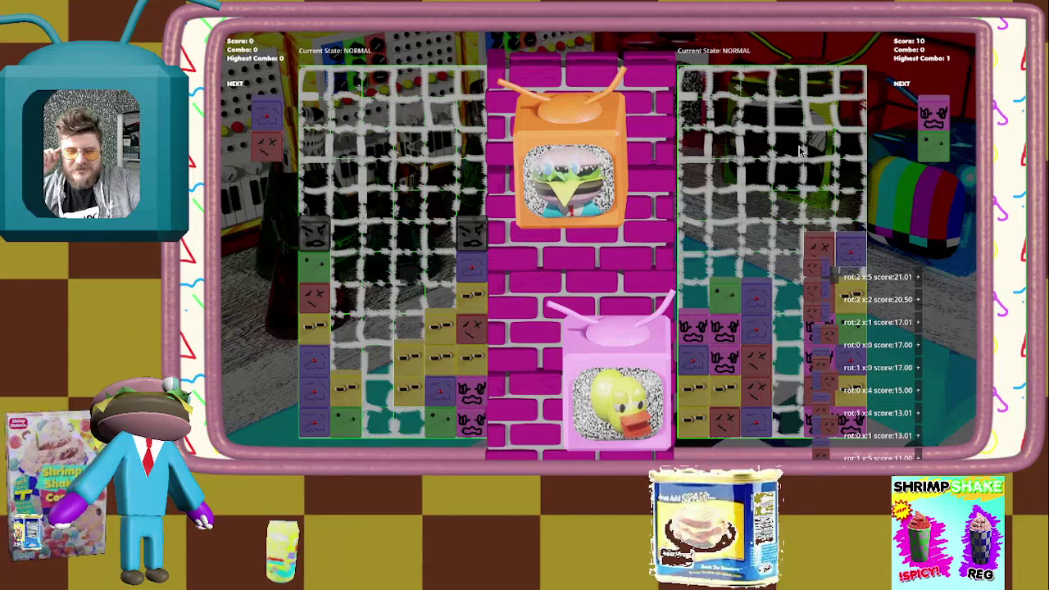
# Keep placing pairs with pauses while the CPU lands a 2x combo, leading 220 to 10
pyautogui.press('Escape')
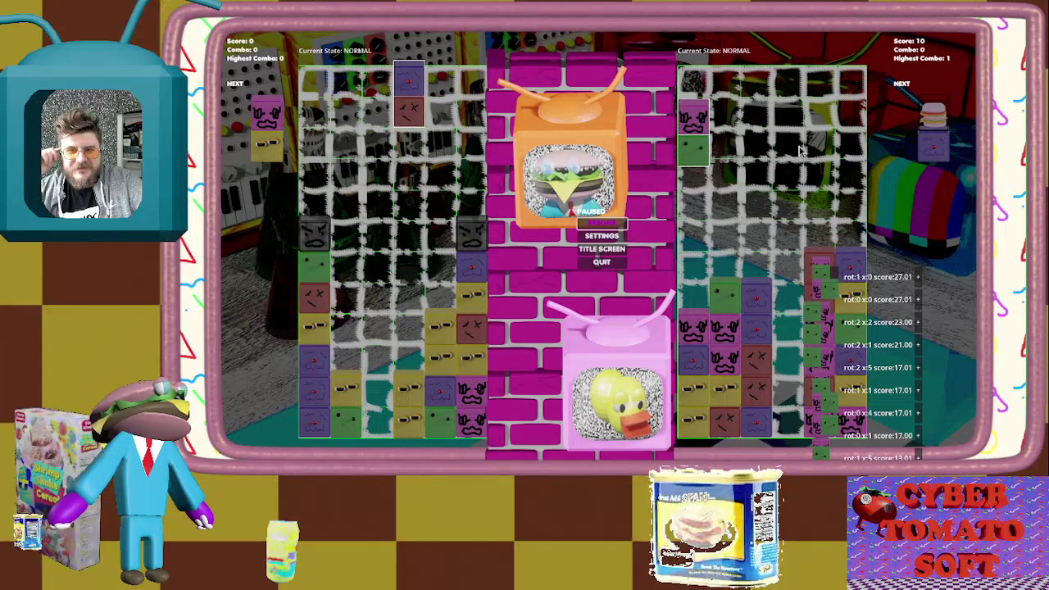
pyautogui.press('Escape')
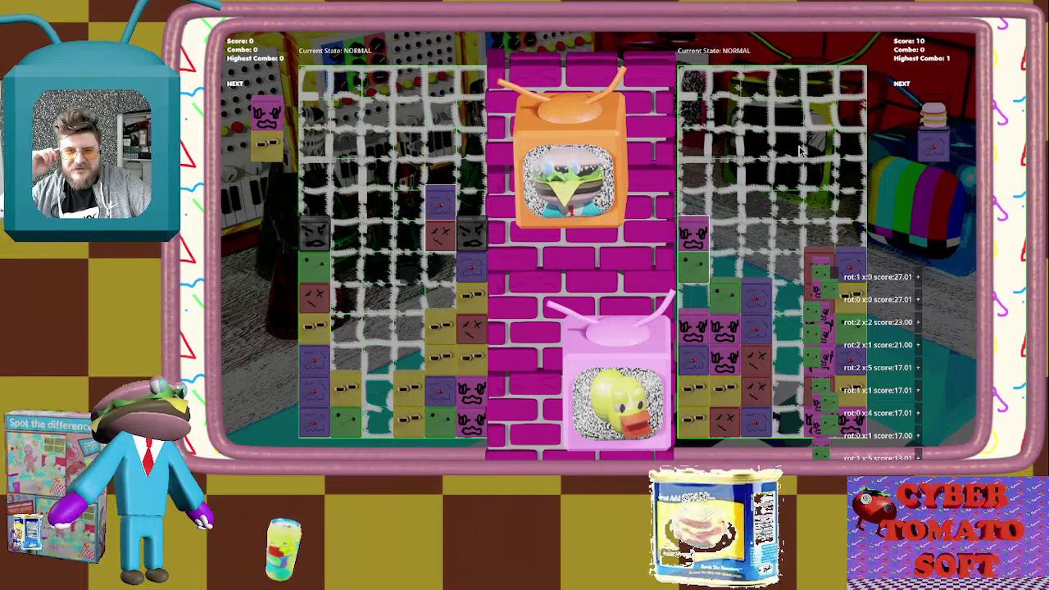
pyautogui.press('Left')
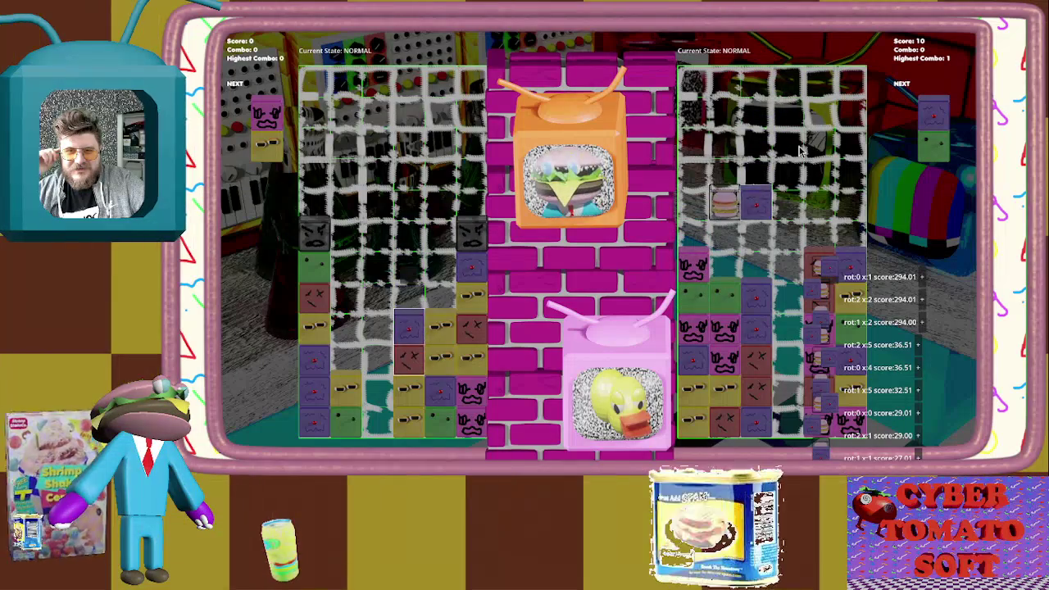
pyautogui.press('Right')
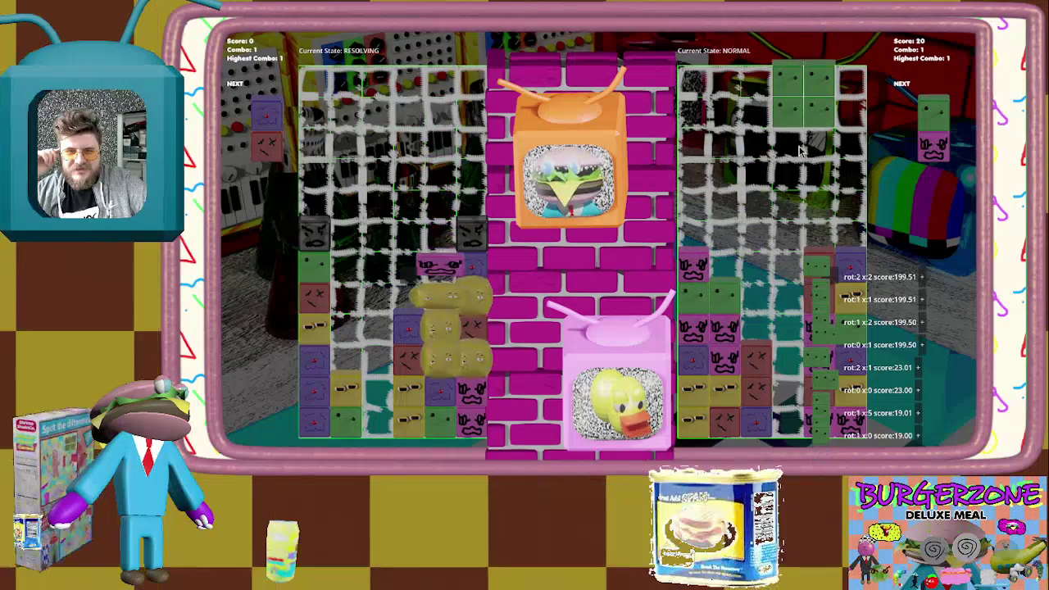
pyautogui.press('Escape')
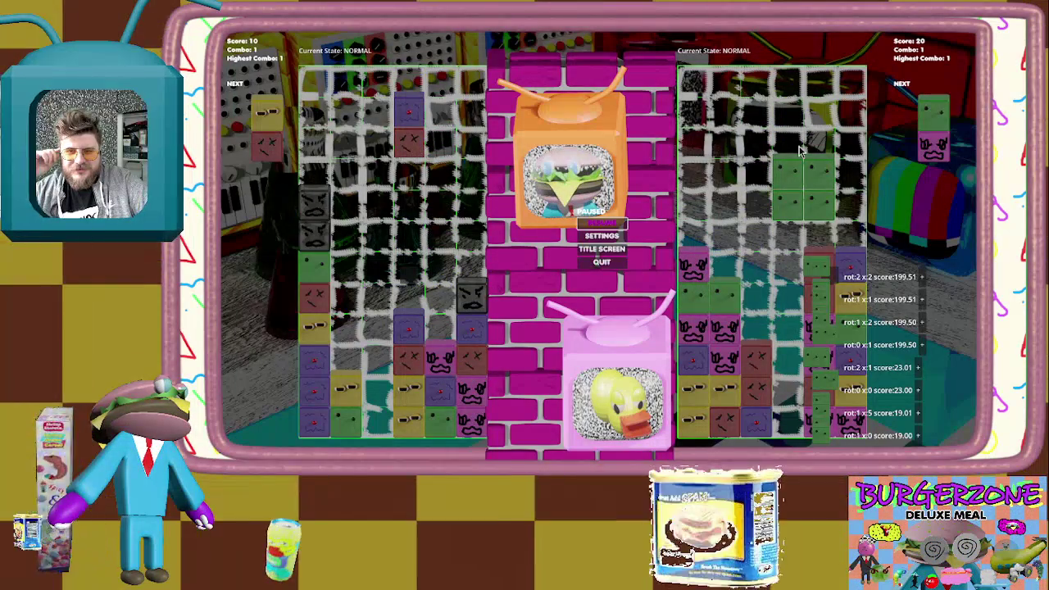
pyautogui.press('Right')
pyautogui.press('Right')
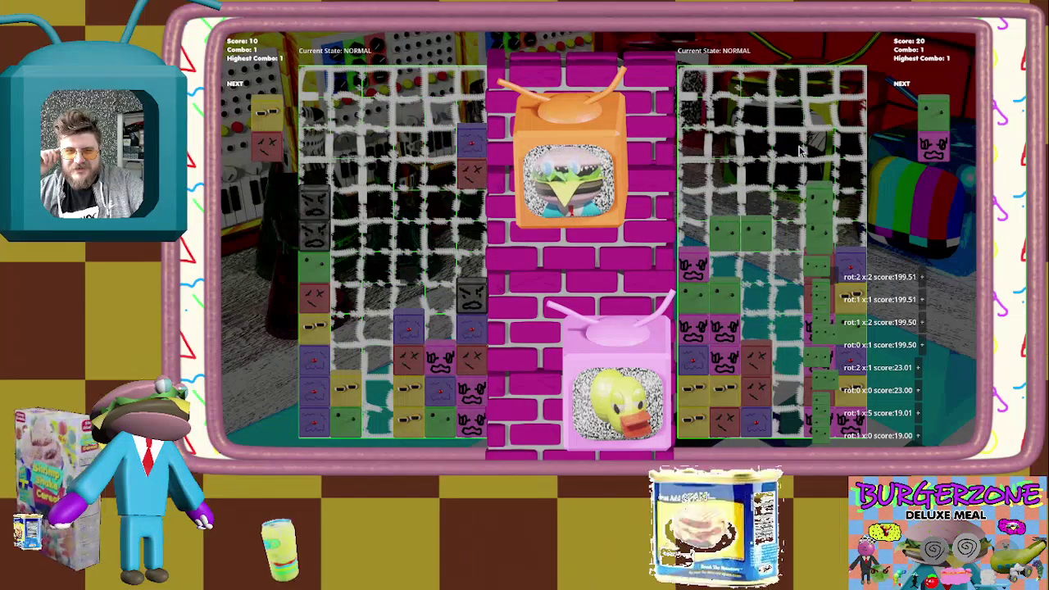
pyautogui.press('Escape')
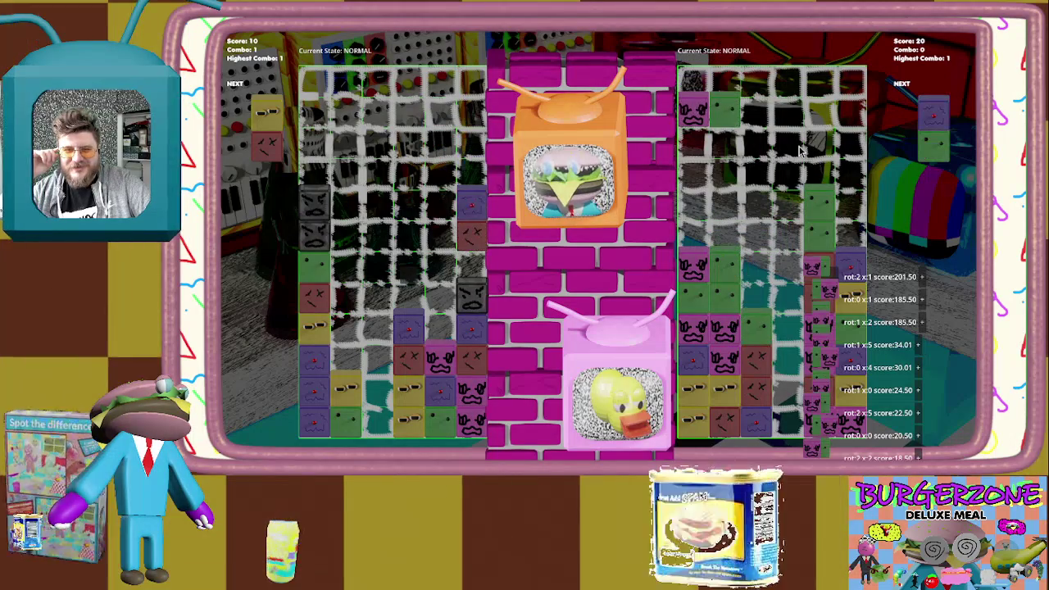
pyautogui.press('Escape')
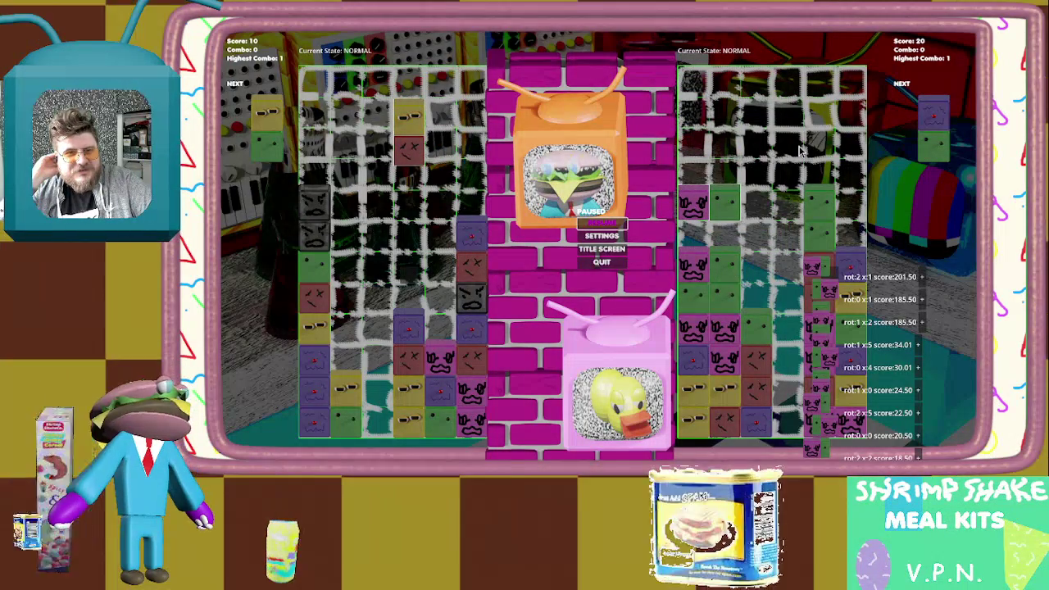
pyautogui.press('Escape')
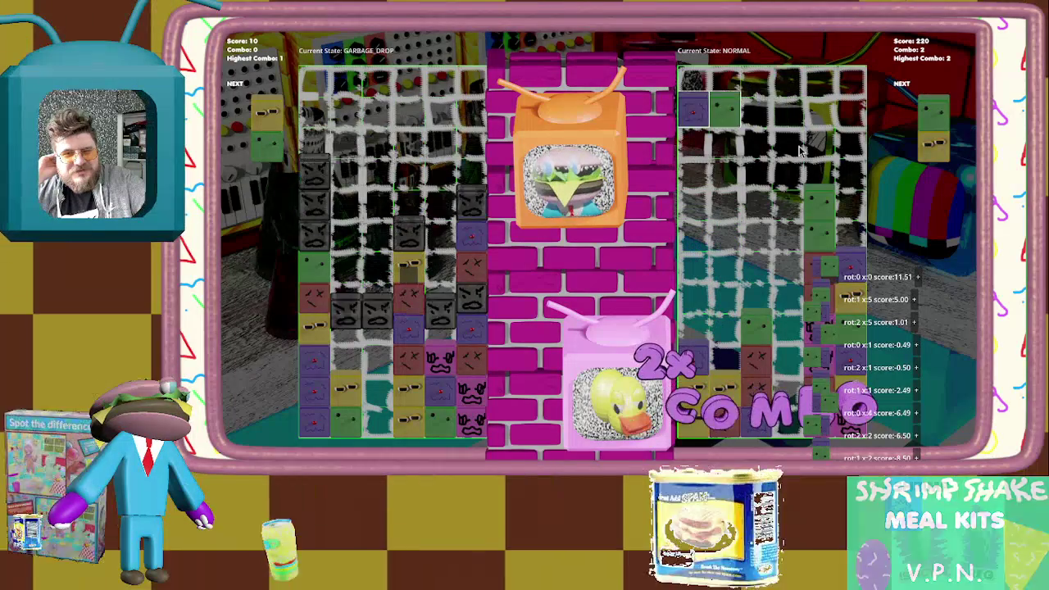
# Play on until losing 20–250, then quit the game back to the editor
pyautogui.press('Escape')
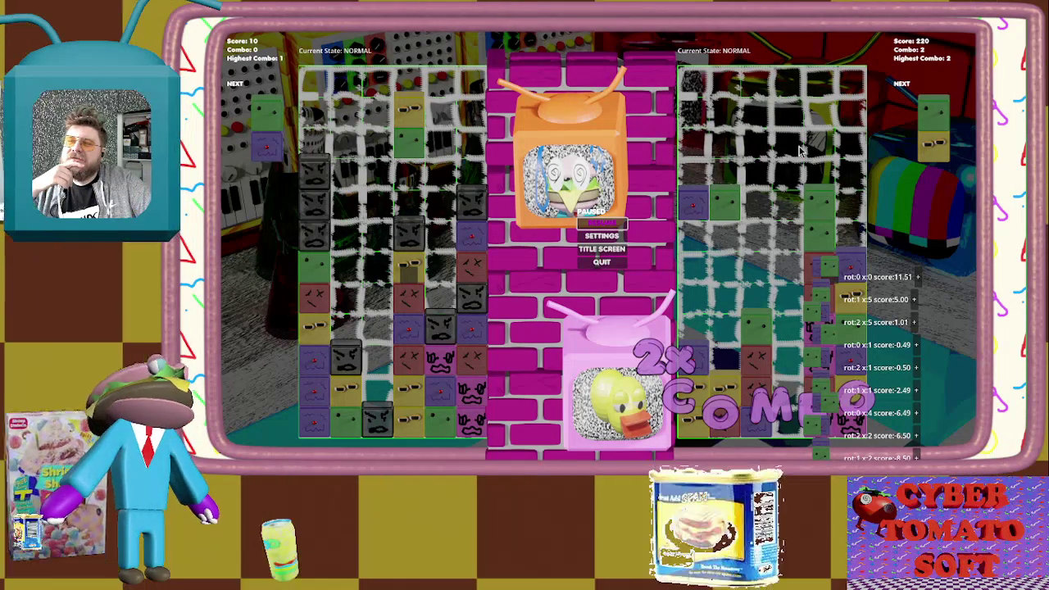
pyautogui.press('Escape')
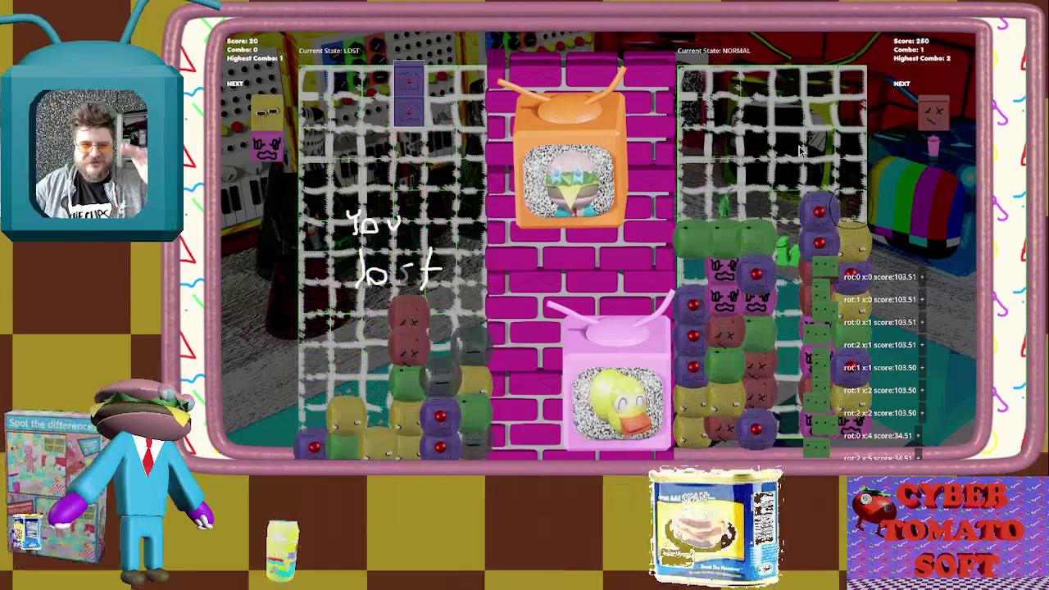
pyautogui.press('Down')
pyautogui.press('Return')
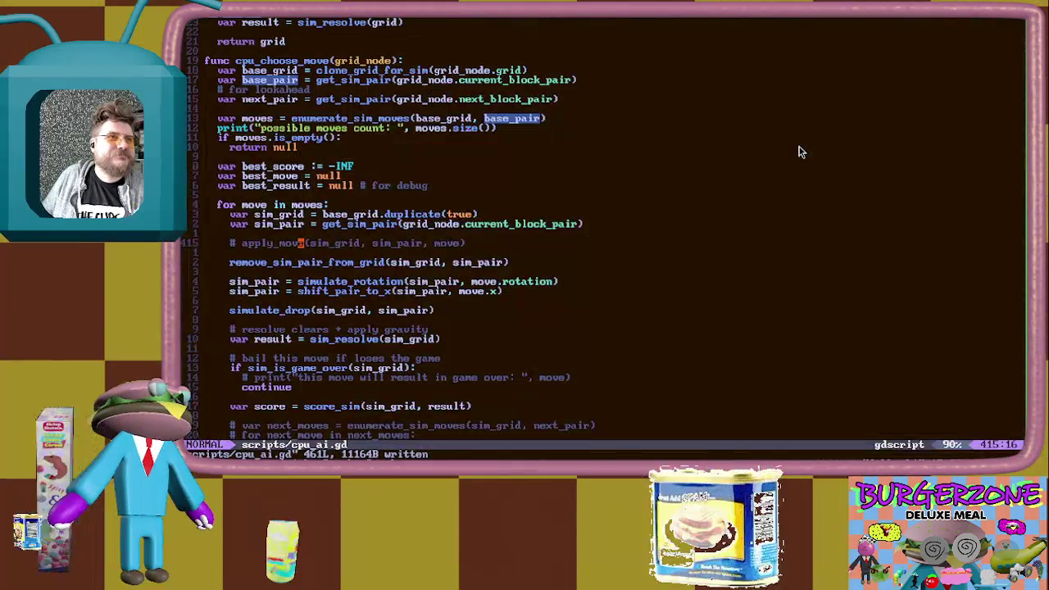
# Start a Firefox address-bar search for 'paku baku baku'
pyautogui.hotkey('alt', 'Tab')
pyautogui.hotkey('ctrl', 'l')
pyautogui.write('paku ')
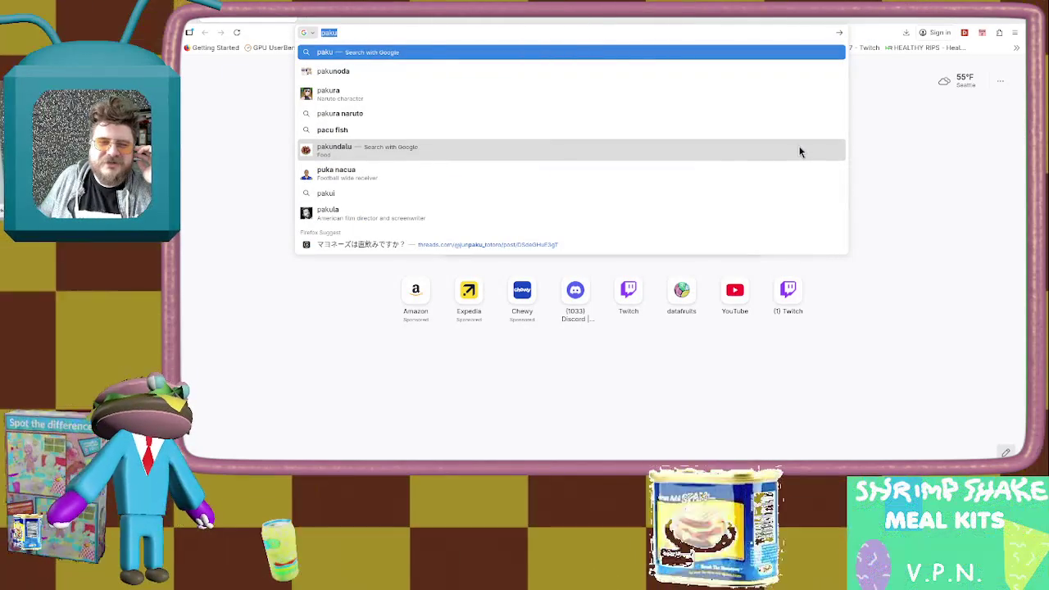
pyautogui.write('baku baku')
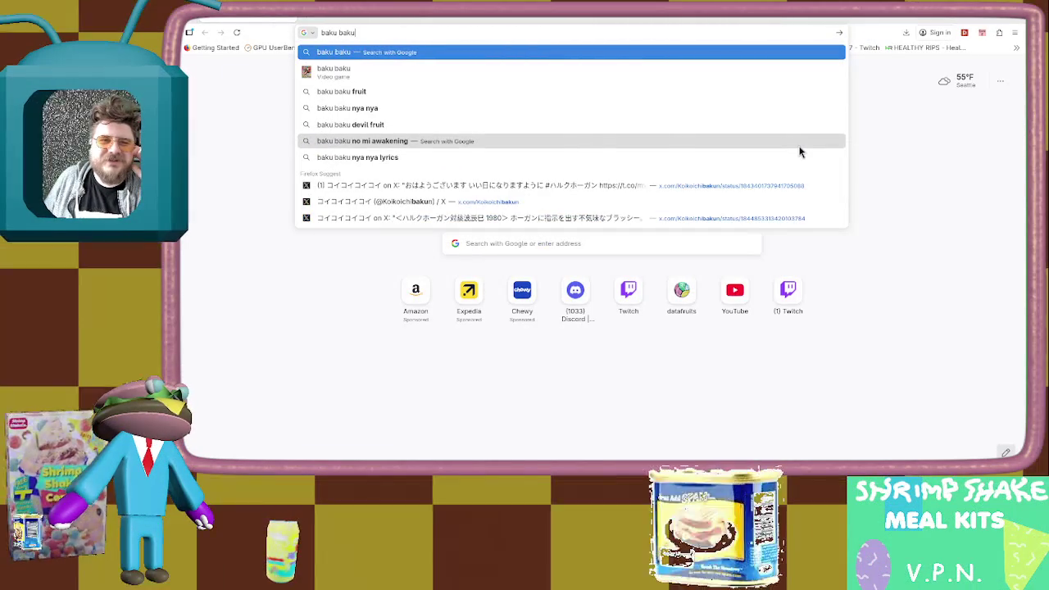
# Search for Baku Baku and preview its box art and gameplay screenshots in Images
pyautogui.press('Return')
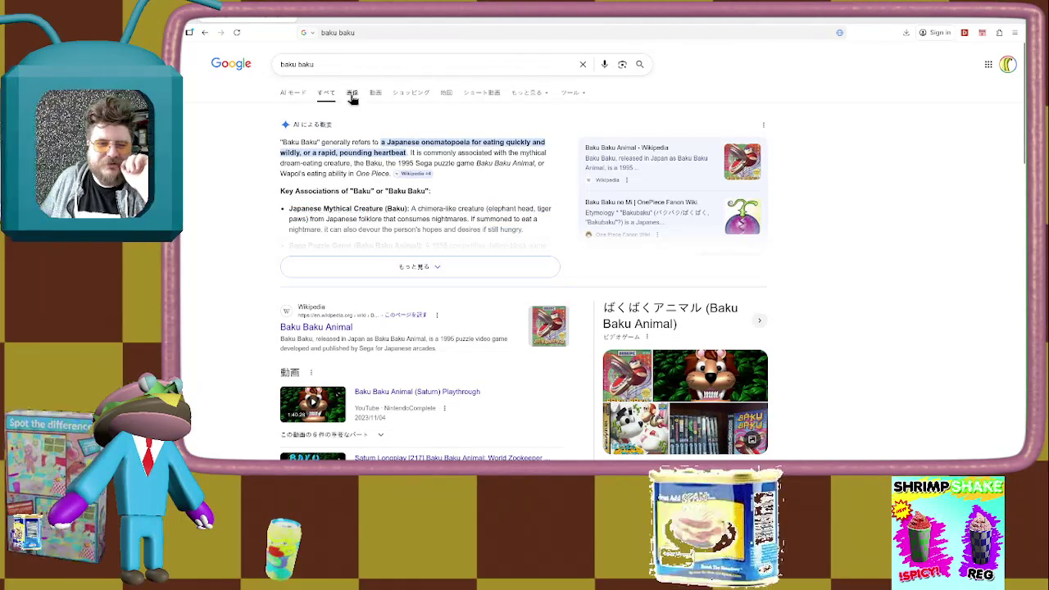
pyautogui.click(352, 93)
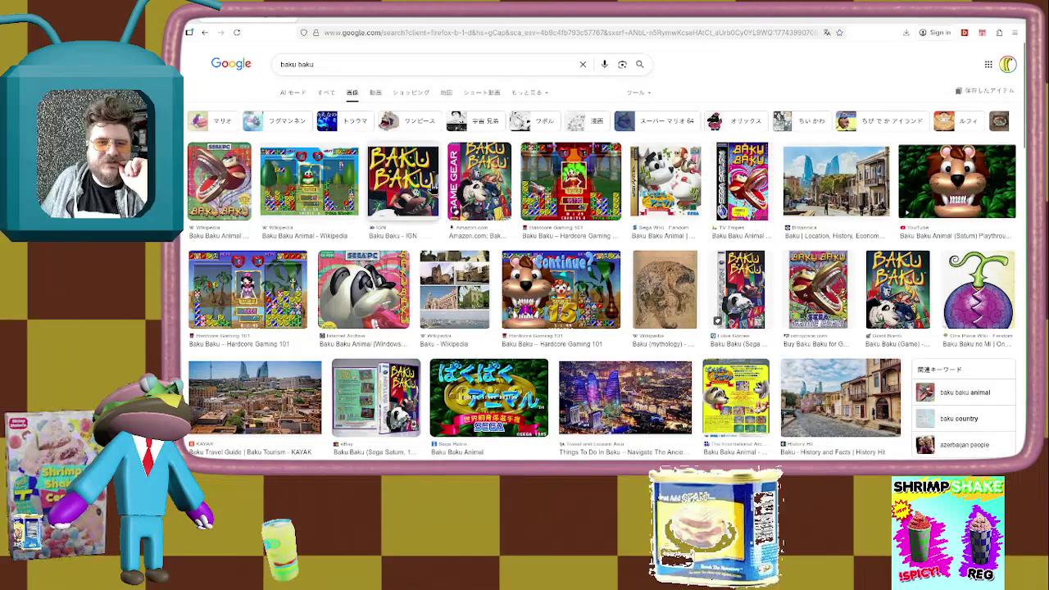
pyautogui.click(405, 184)
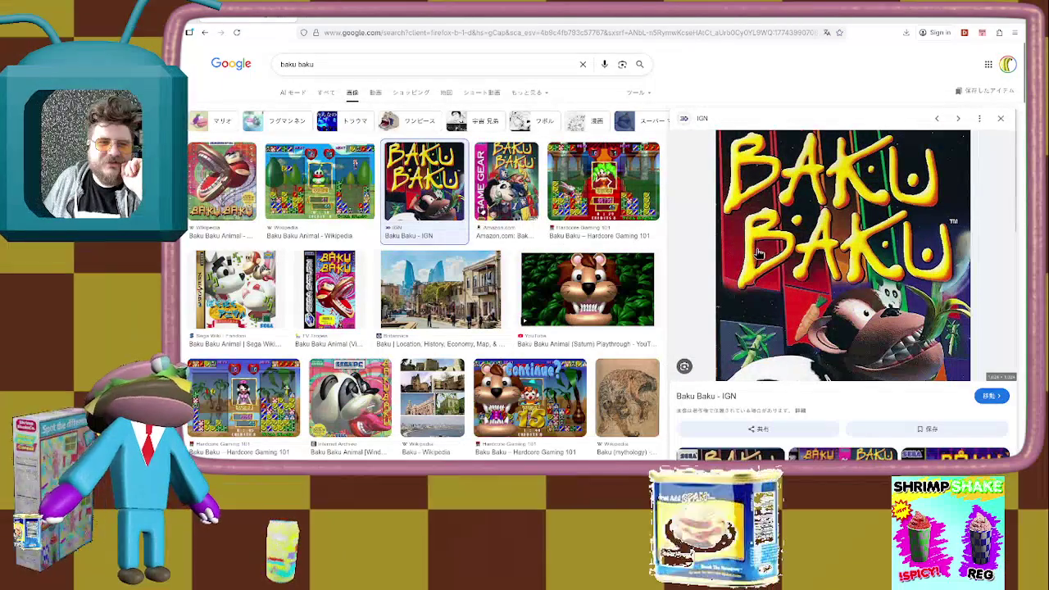
pyautogui.click(504, 187)
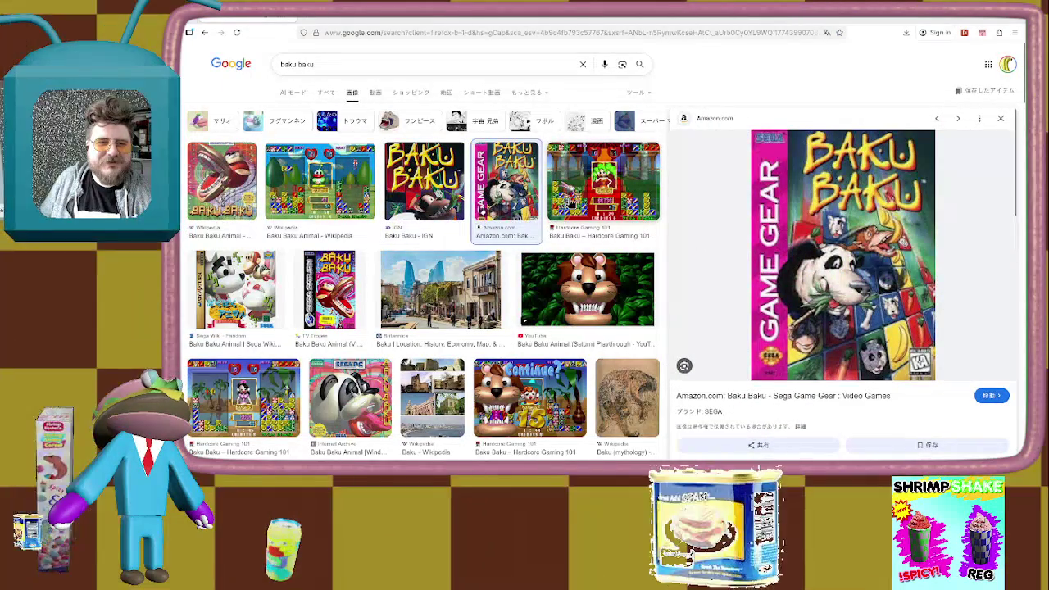
pyautogui.click(604, 207)
pyautogui.click(230, 210)
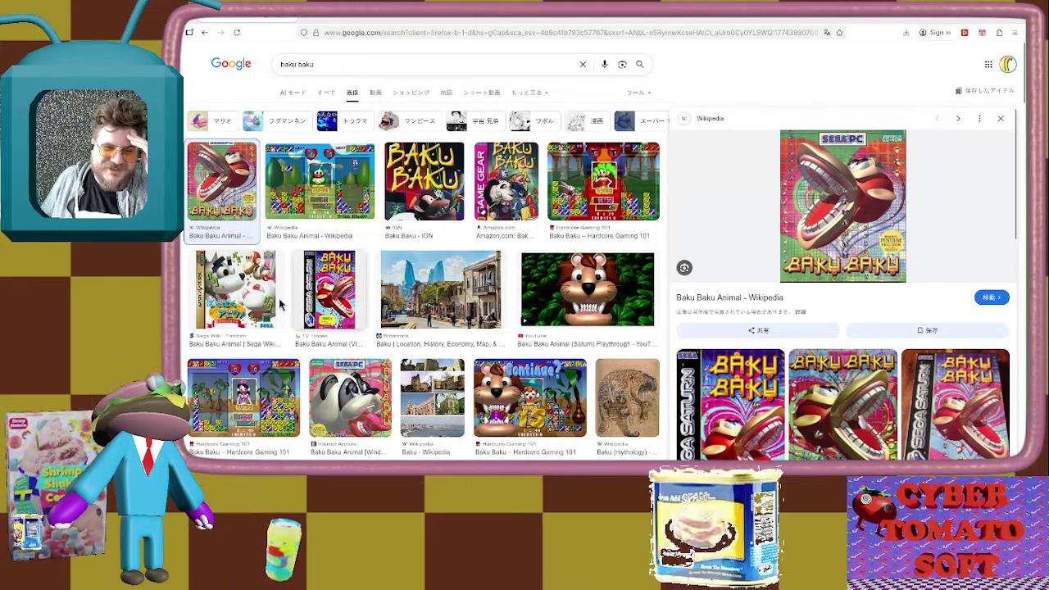
pyautogui.click(211, 300)
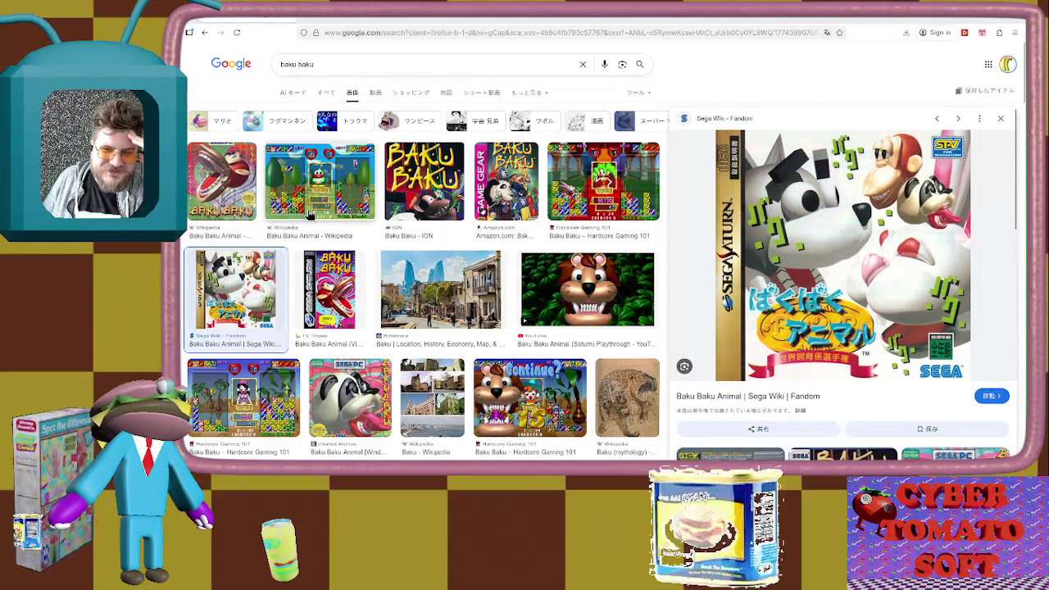
pyautogui.click(316, 193)
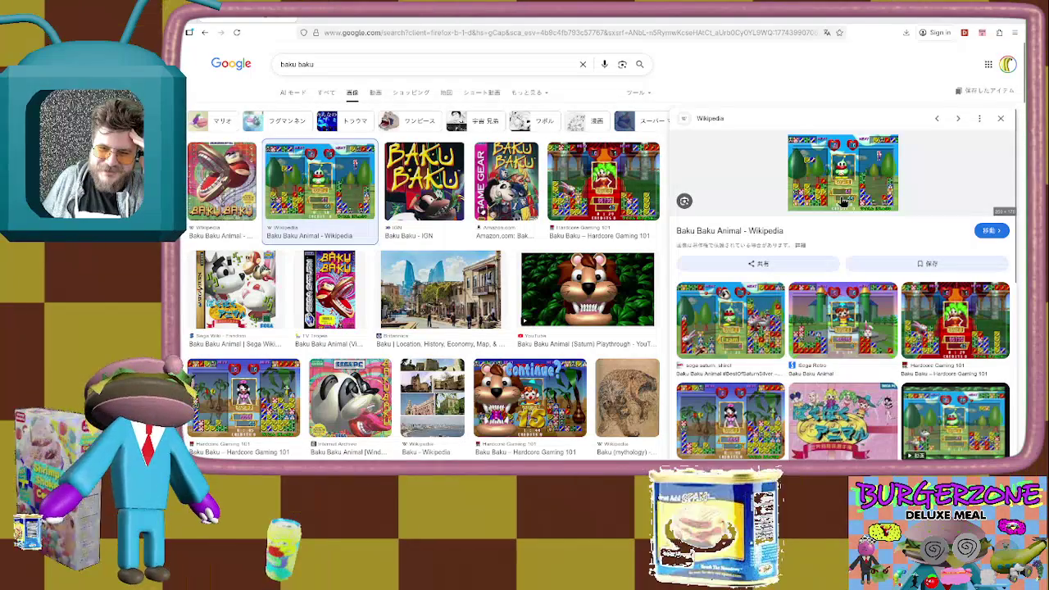
# Open the Baku Baku Animal (Saturn) Playthrough from the video results
pyautogui.click(375, 92)
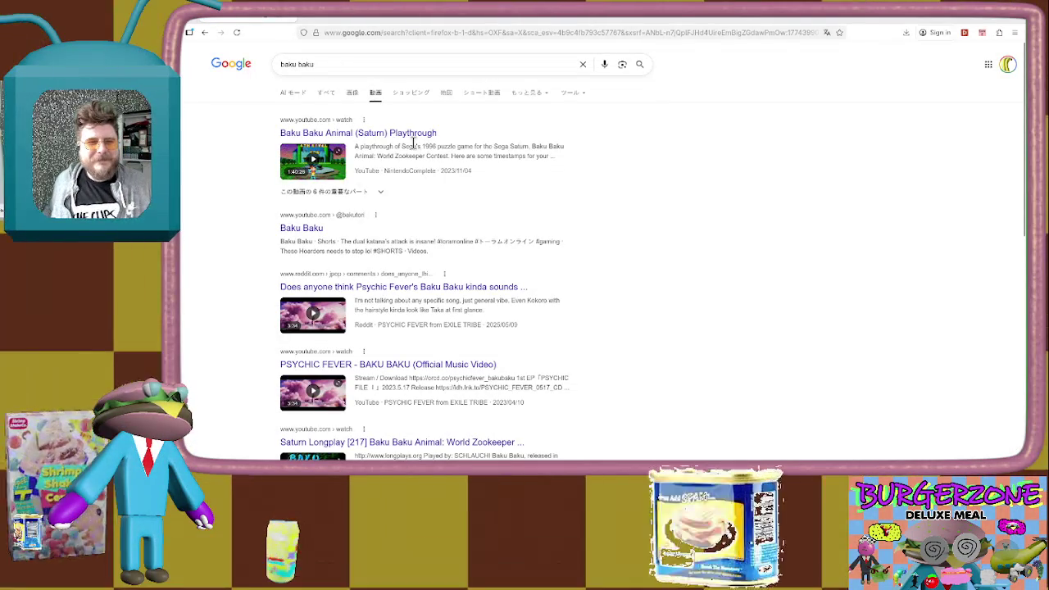
pyautogui.click(414, 137)
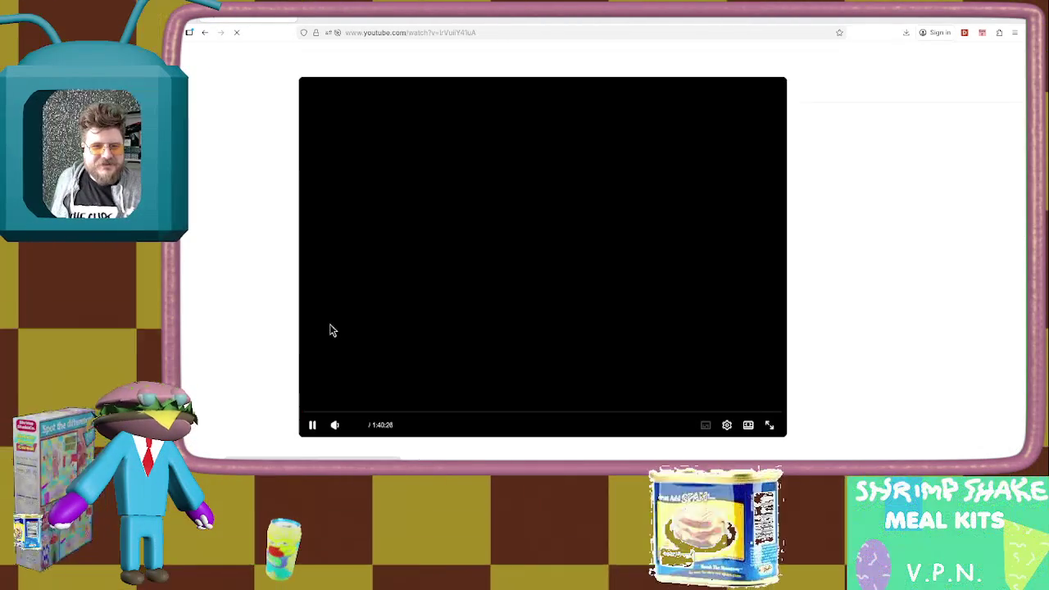
pyautogui.hotkey('ctrl', 'q')
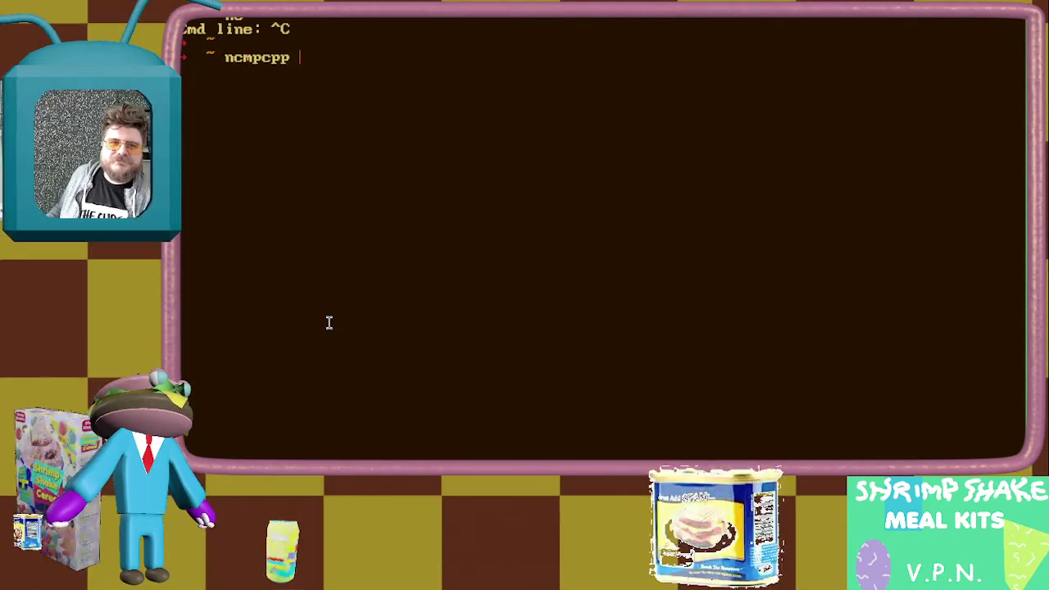
# Launch ncmpcpp and view the Song Info for 'Fly to the Leaden Sky'
pyautogui.press('Return')
pyautogui.press('Down')
pyautogui.press('i')
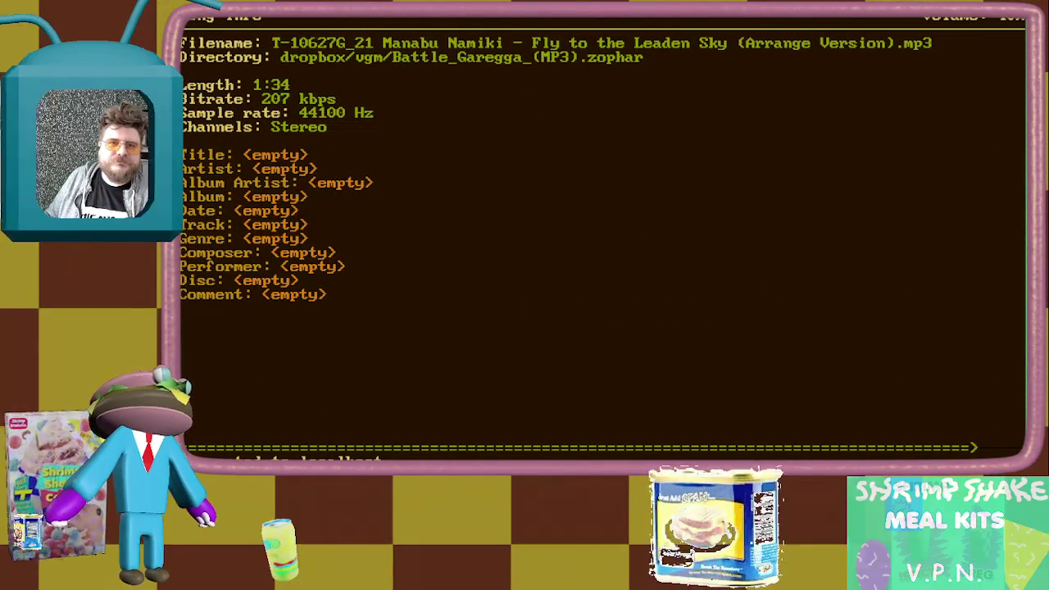
pyautogui.press('i')
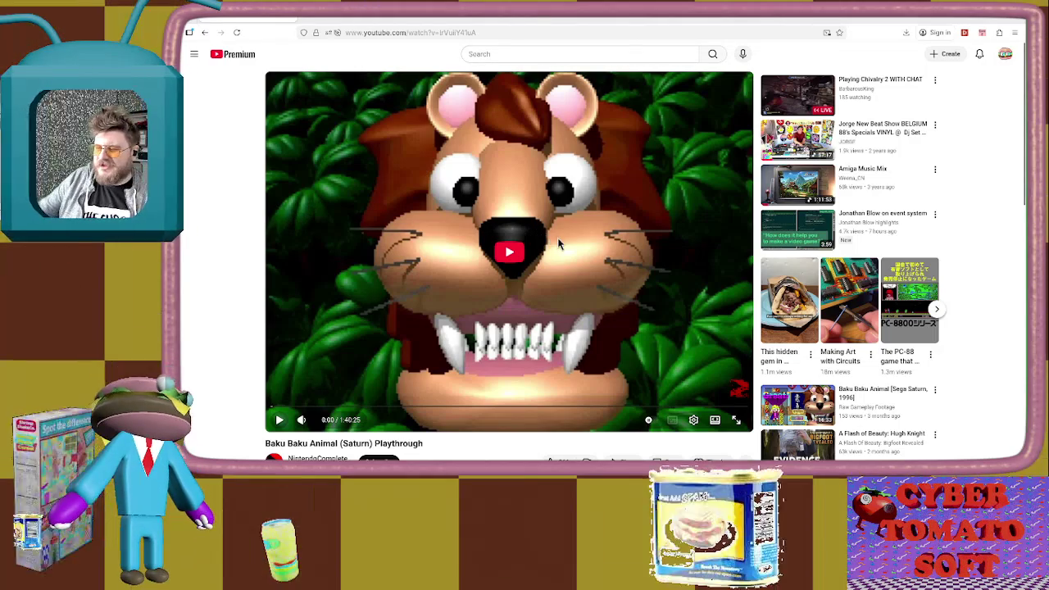
# Start the Baku Baku playthrough, skip past the Sega logo, switch to theater mode, and jump to 4:02
pyautogui.click(508, 254)
pyautogui.press('Right')
pyautogui.press('Right')
pyautogui.press('Right')
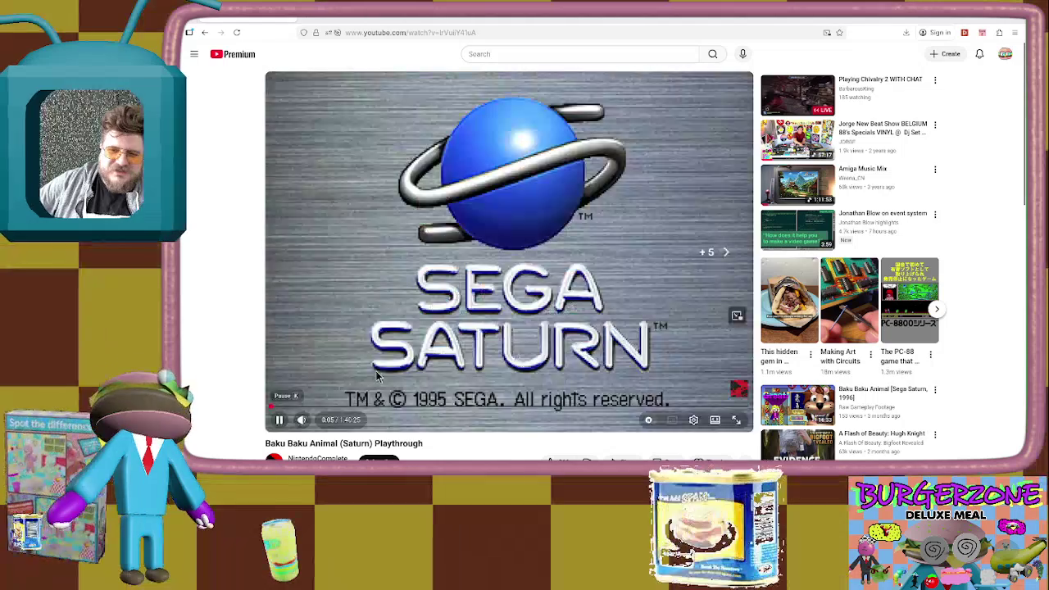
pyautogui.press('Left')
pyautogui.press('Left')
pyautogui.press('Left')
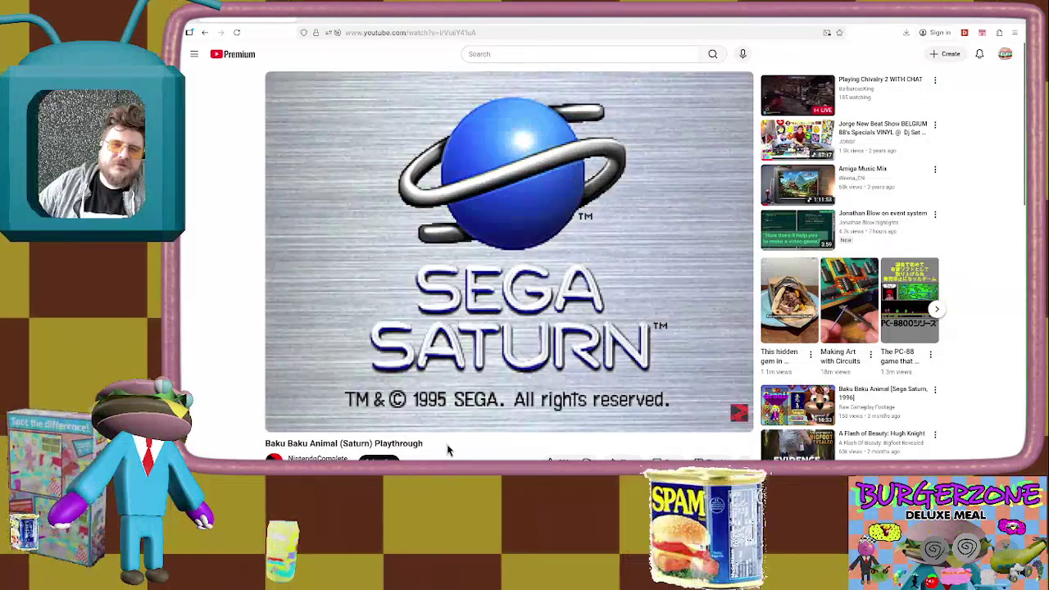
pyautogui.tripleClick(447, 449)
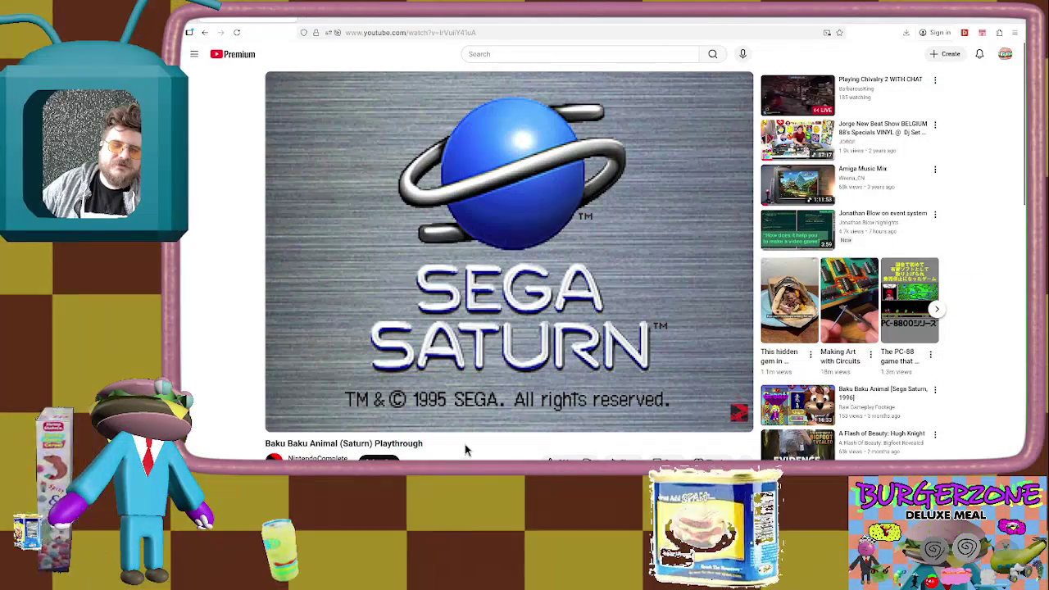
pyautogui.press('Right')
pyautogui.press('Right')
pyautogui.press('Right')
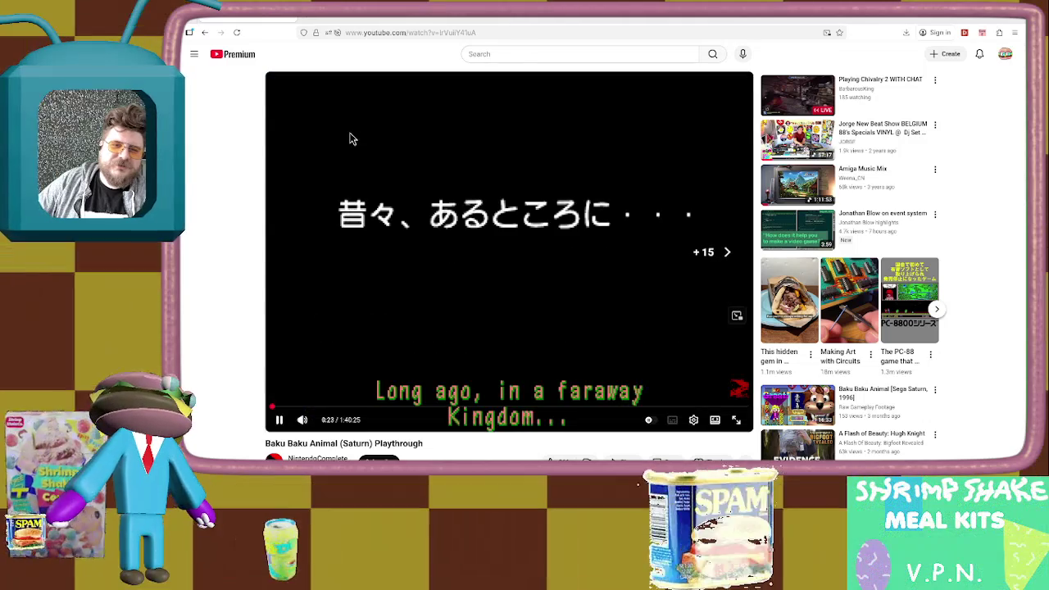
pyautogui.press('Right')
pyautogui.press('Right')
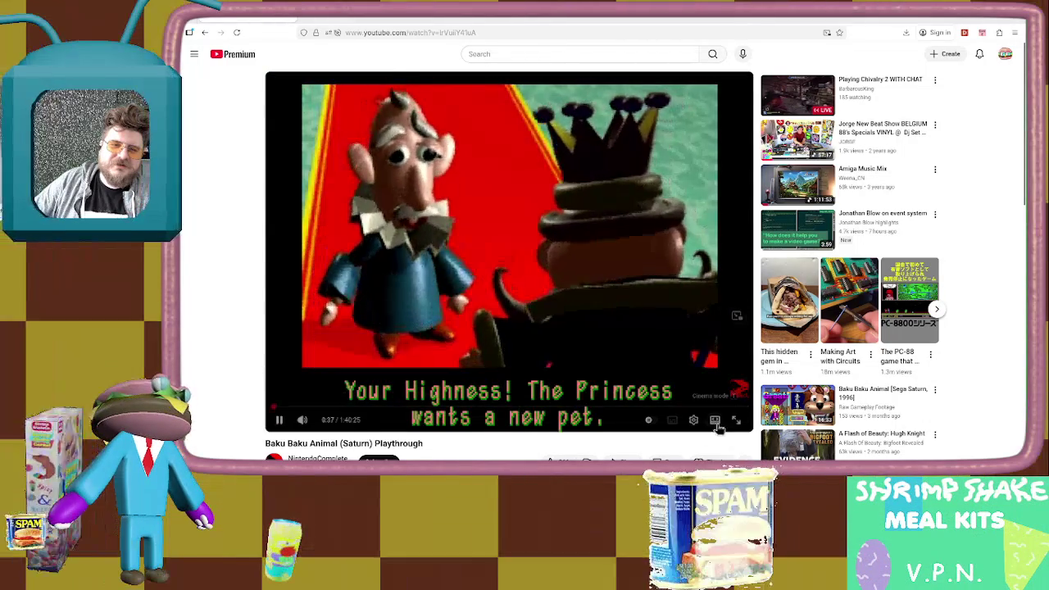
pyautogui.click(714, 420)
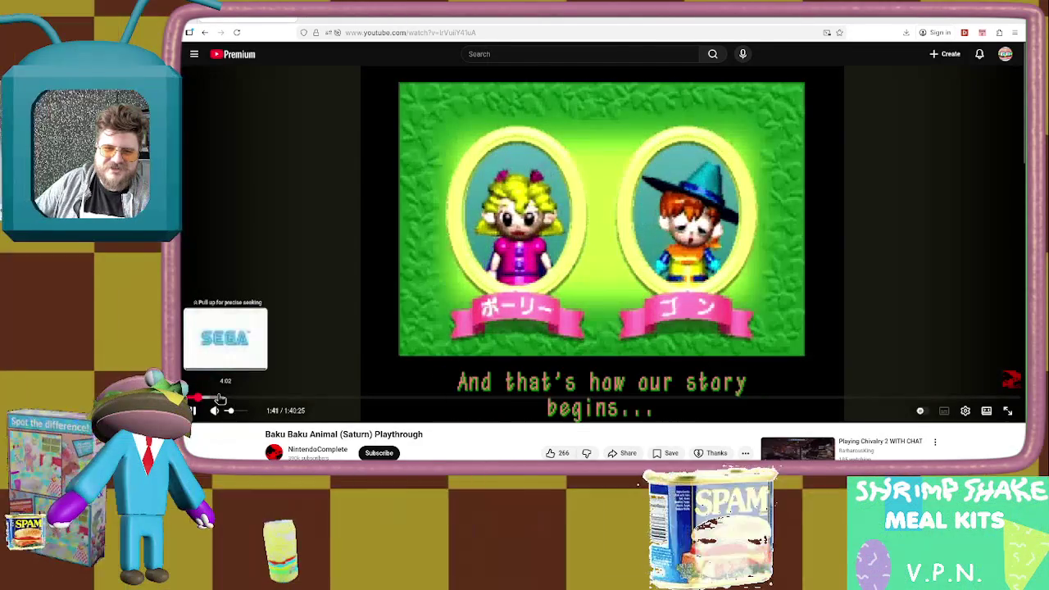
pyautogui.click(219, 398)
# Scrub the playthrough to gameplay, rewind to character select, then jump ahead to 7:52
pyautogui.moveTo(220, 398)
pyautogui.mouseDown()
pyautogui.moveTo(210, 399)
pyautogui.moveTo(230, 401)
pyautogui.mouseUp()
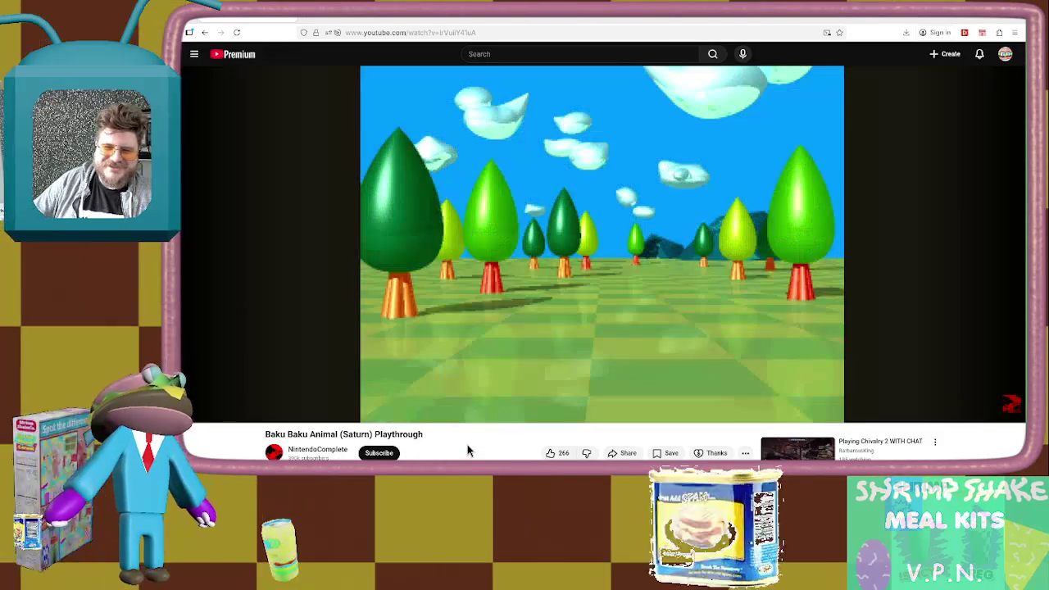
pyautogui.press('Left')
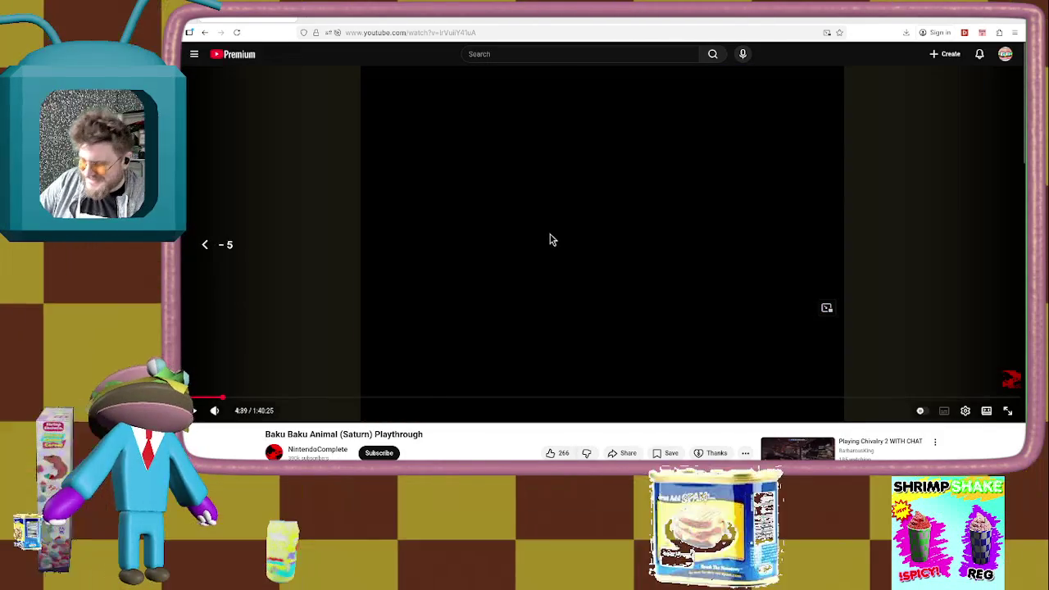
pyautogui.press('Left')
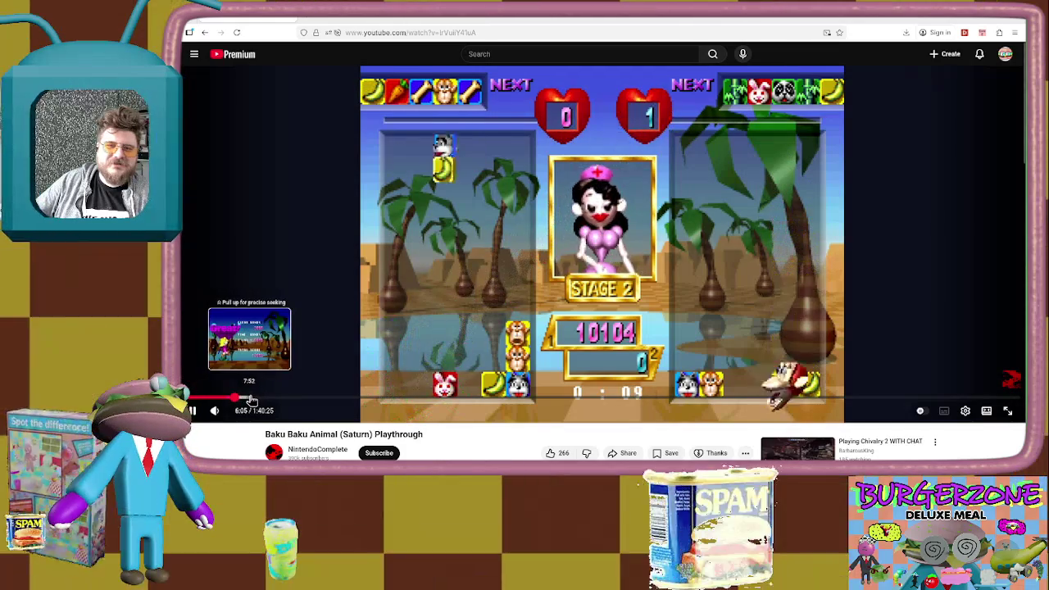
pyautogui.click(255, 398)
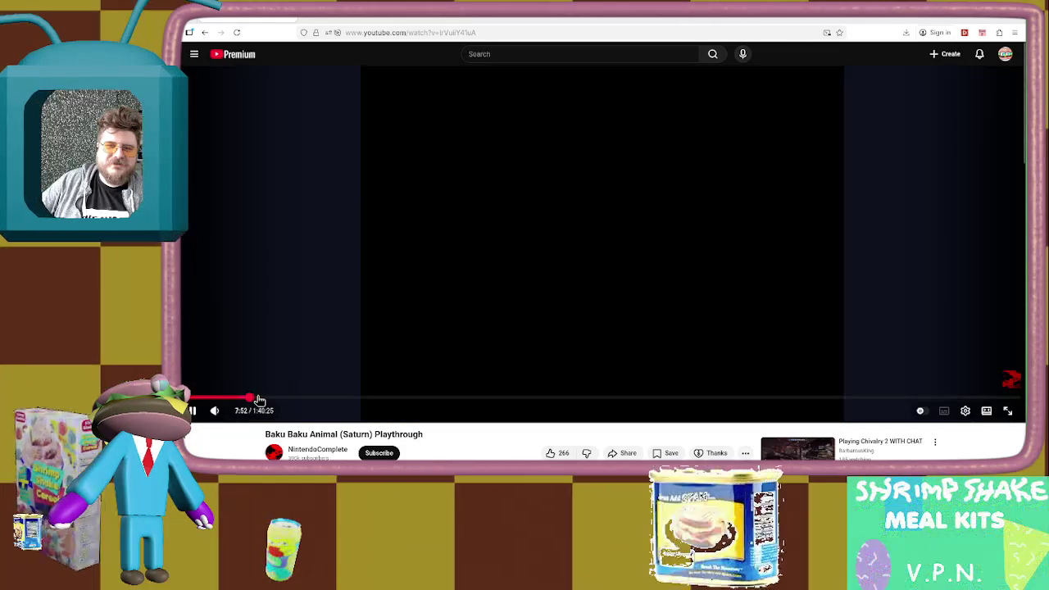
# Seek between about 9:03 and 9:34, then pause at 9:26 on the game's Main Menu
pyautogui.click(259, 399)
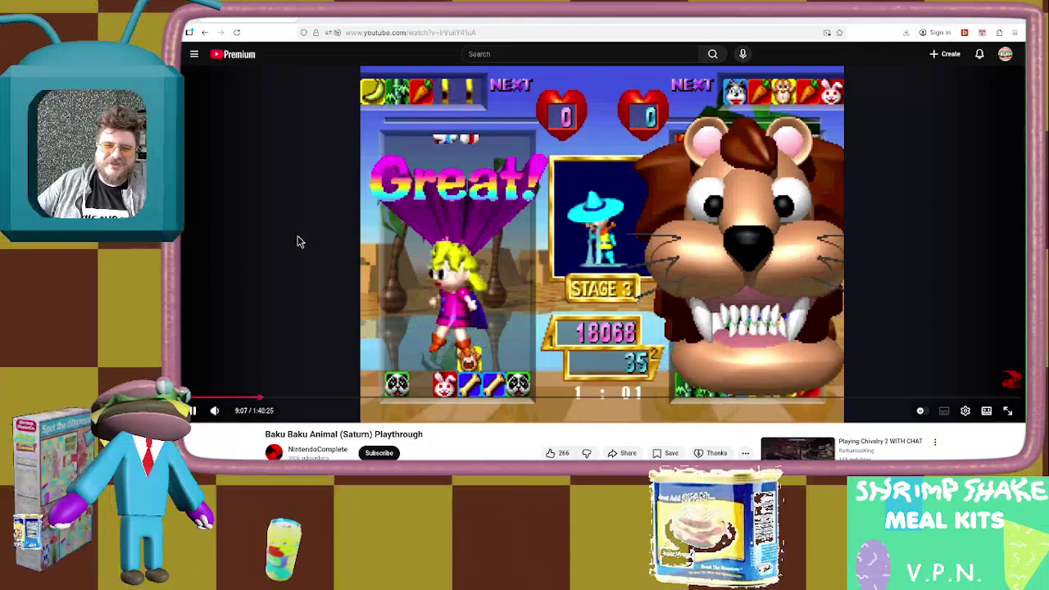
pyautogui.click(257, 397)
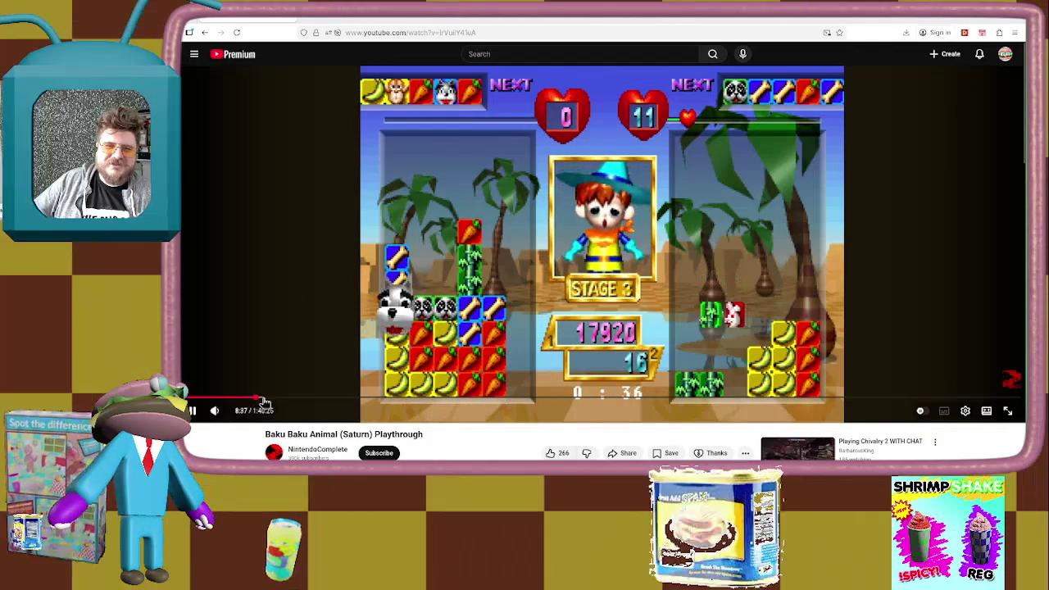
pyautogui.click(266, 400)
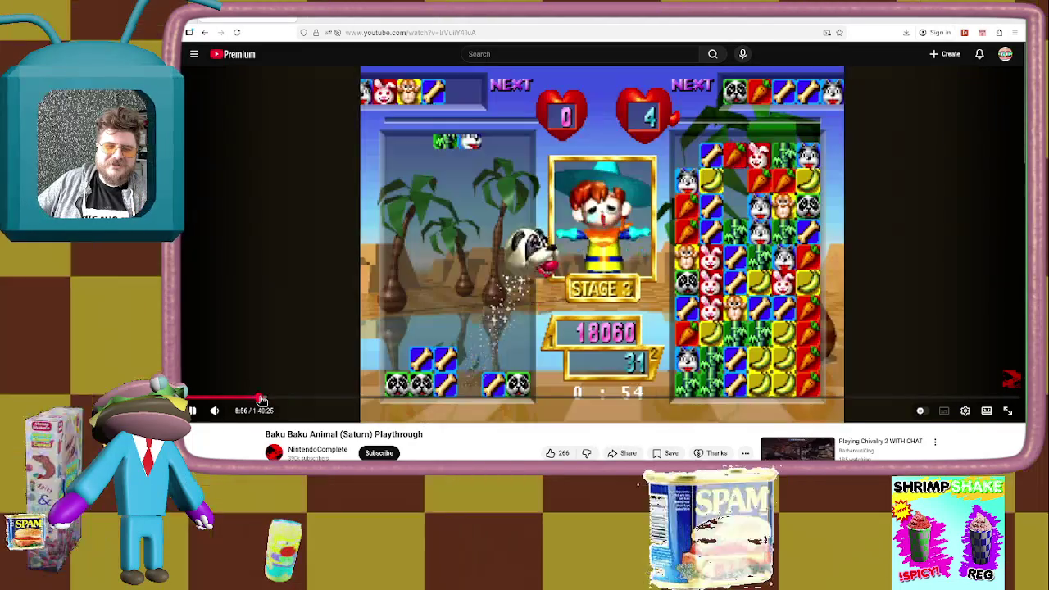
pyautogui.click(267, 400)
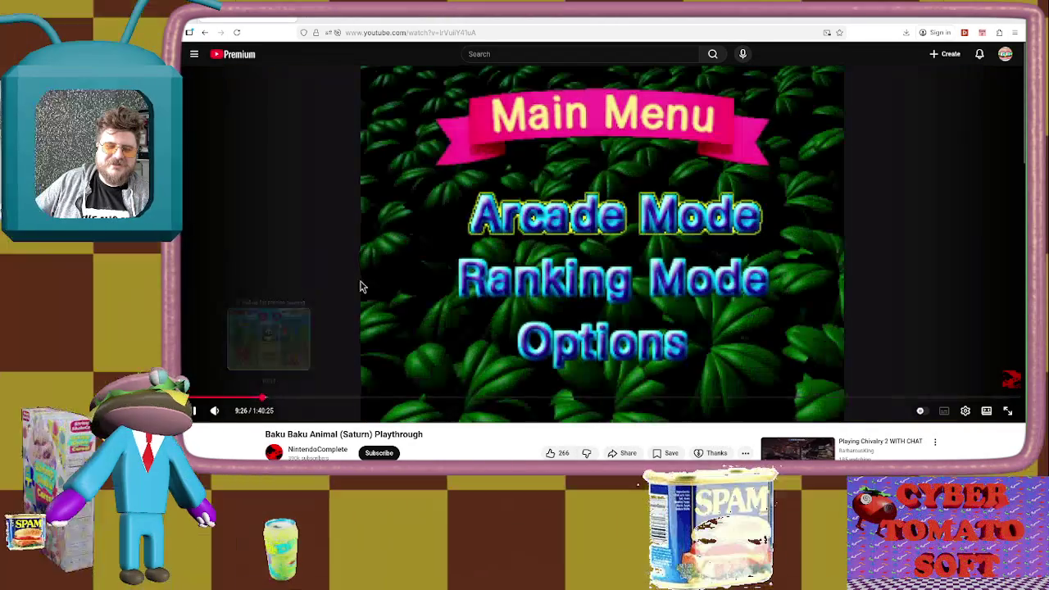
pyautogui.click(479, 143)
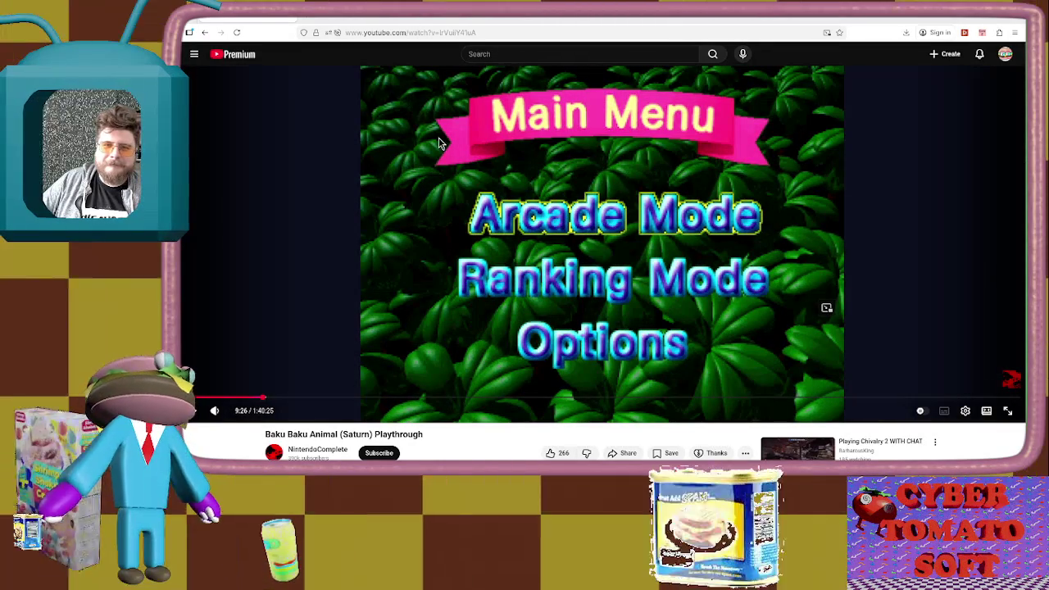
# In the terminal, list the folder with ls -ltr and open dumb_block_factory_cm_rough_3.mov in Firefox
pyautogui.hotkey('alt', 'Tab')
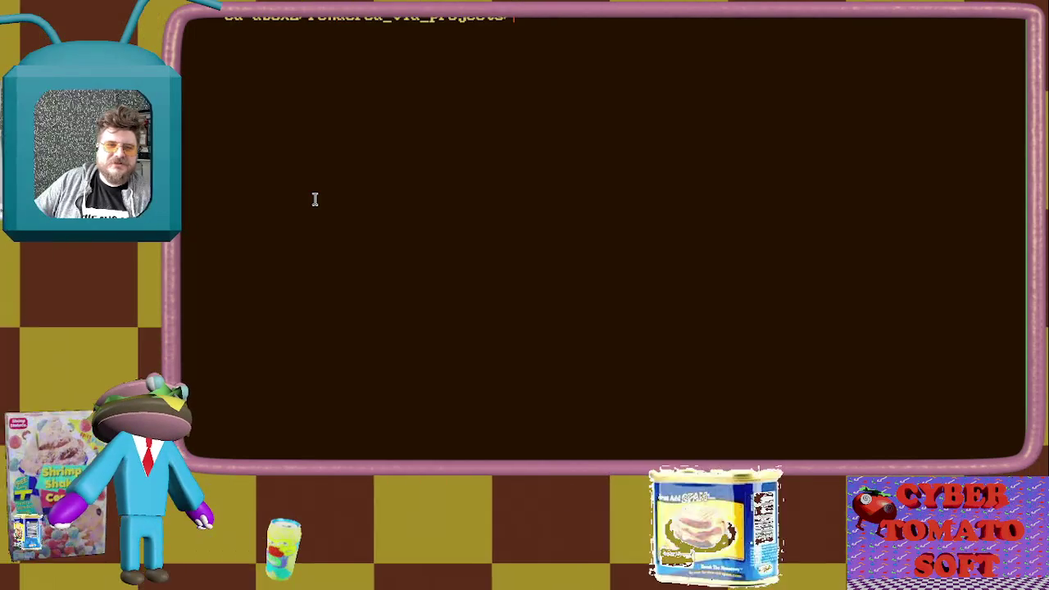
pyautogui.write('s -ltr')
pyautogui.press('Return')
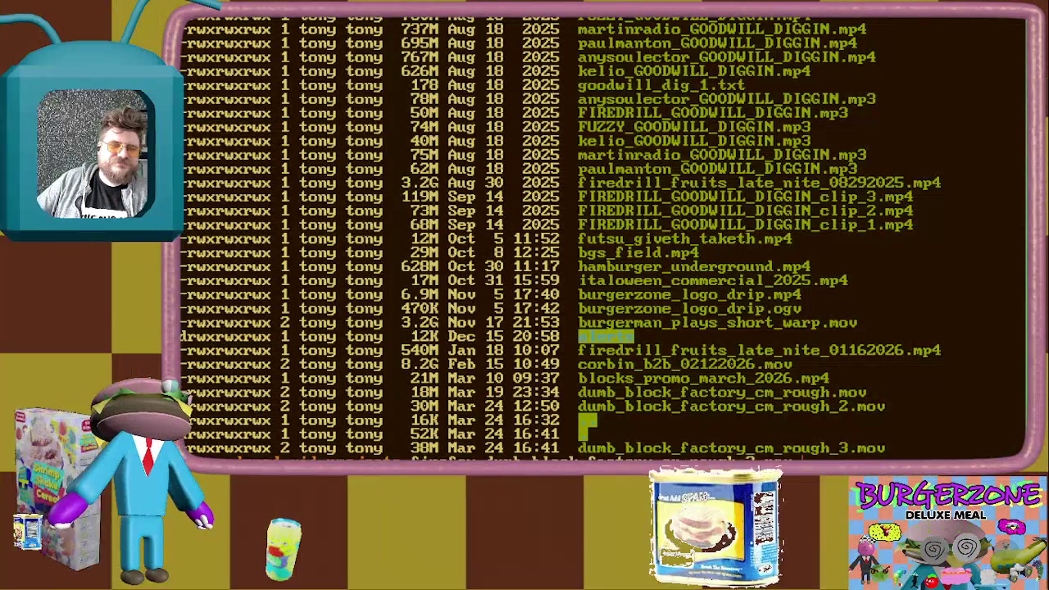
pyautogui.press('Return')
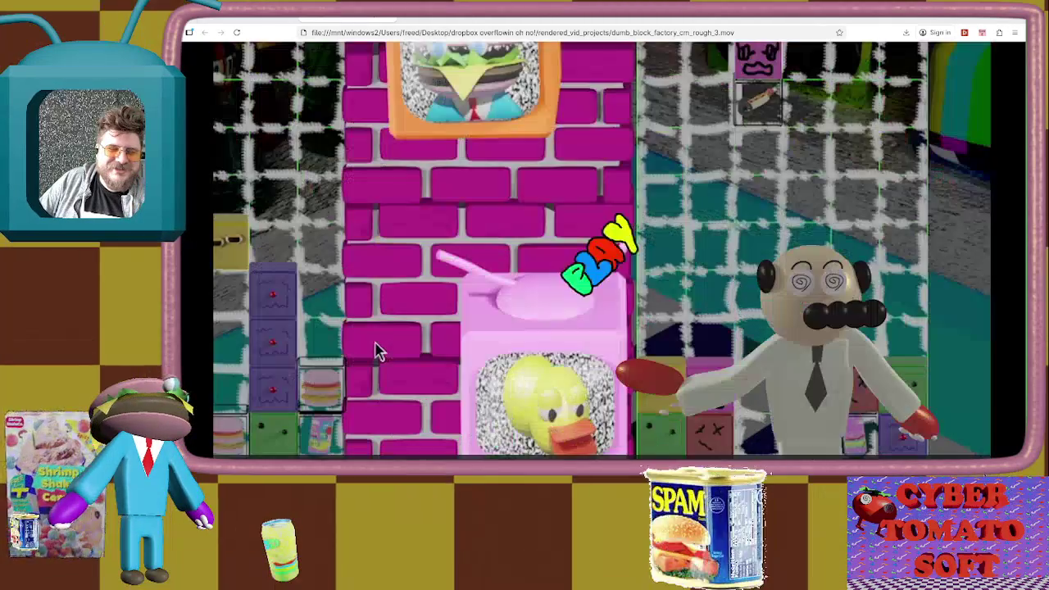
# Watch the dumb_block_factory rough cut full screen, then return to the Baku Baku YouTube tab
pyautogui.doubleClick(366, 345)
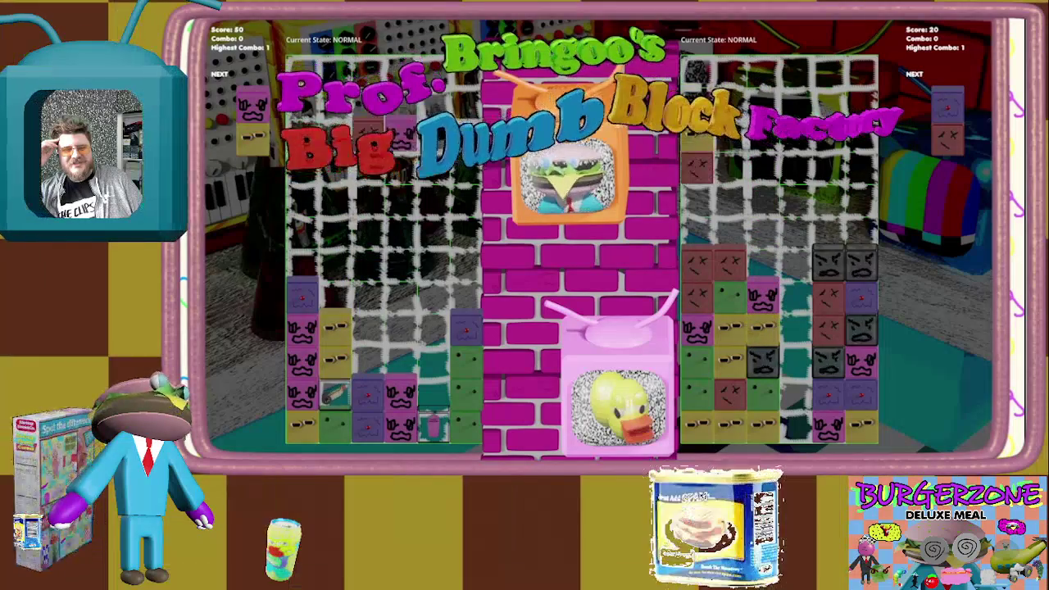
pyautogui.doubleClick(56, 395)
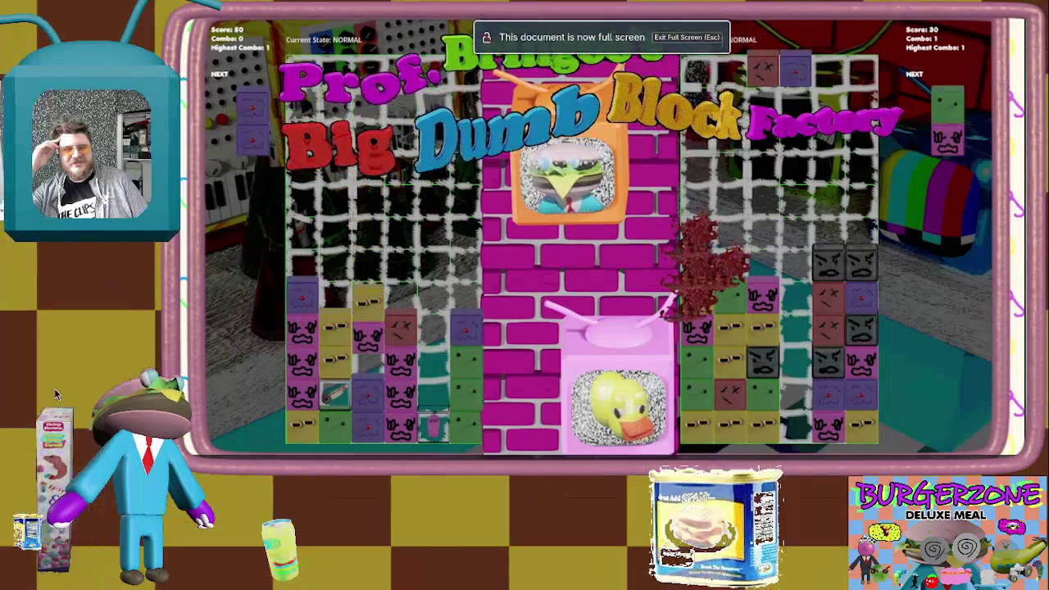
pyautogui.press('Escape')
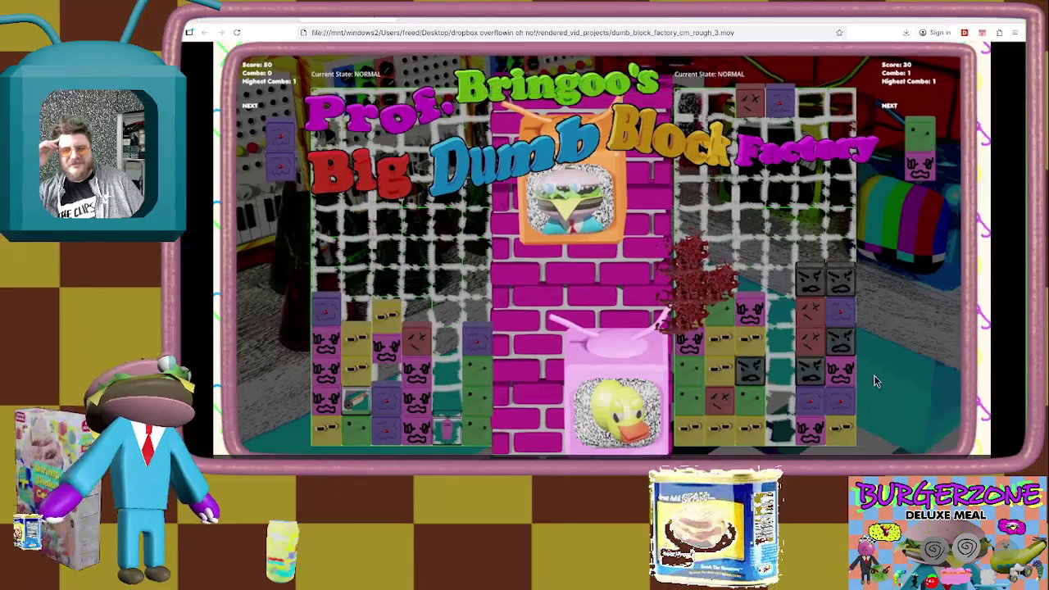
pyautogui.hotkey('ctrl', 'Tab')
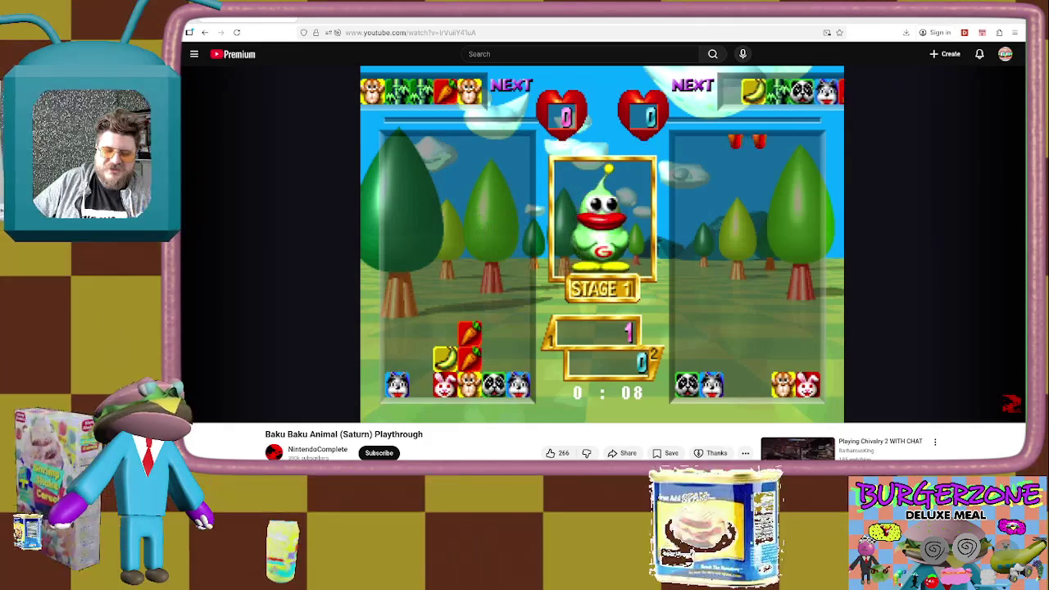
# Nudge the Stage 1 gameplay back and forward, then let it play to name entry after the 1'29"88 record
pyautogui.moveTo(418, 383)
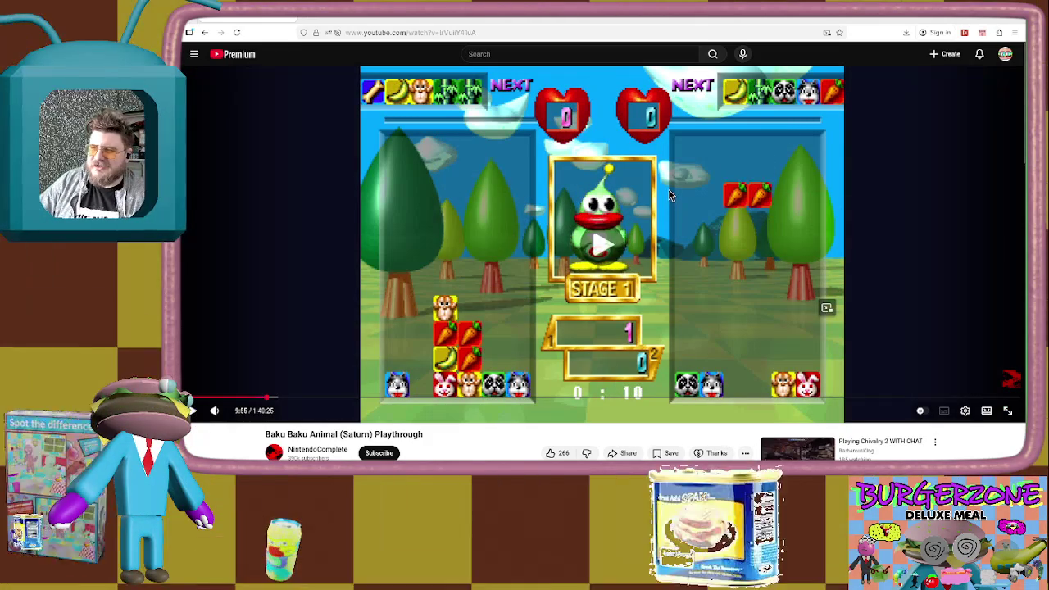
pyautogui.press('Left')
pyautogui.press('Left')
pyautogui.press('Right')
pyautogui.press('Right')
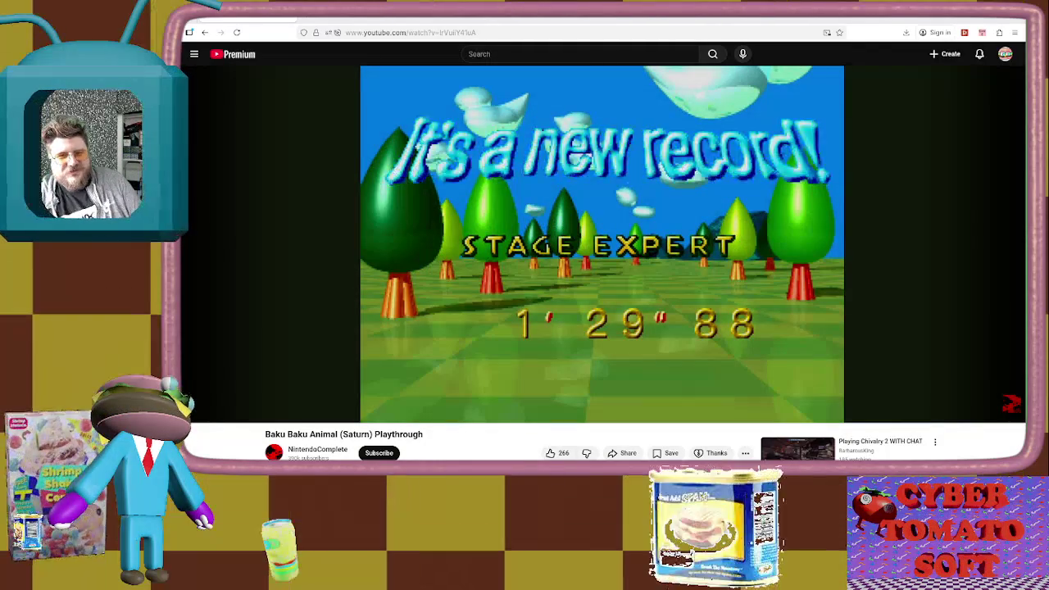
pyautogui.moveTo(503, 282)
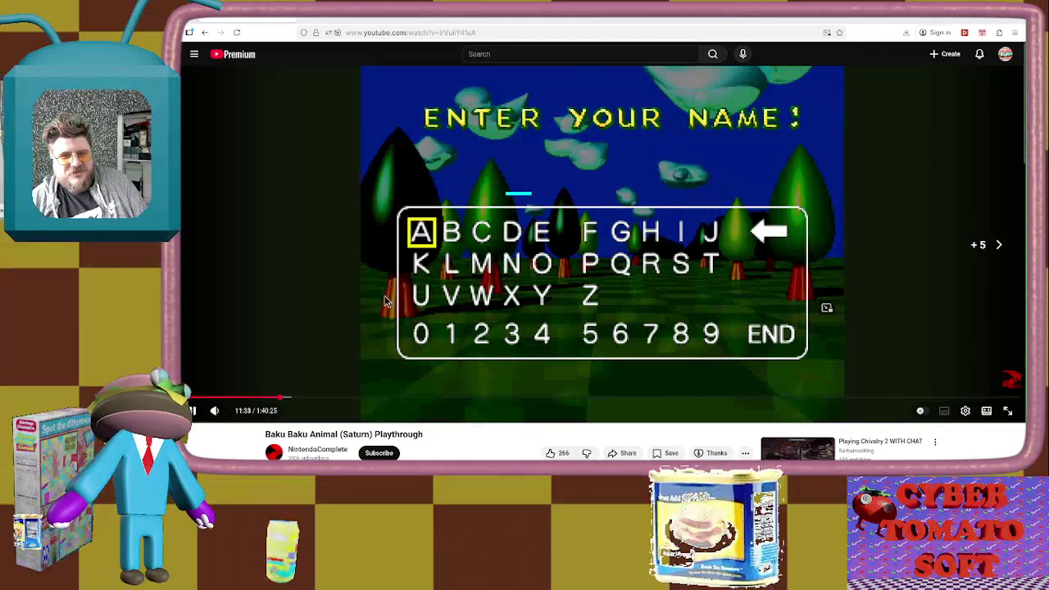
# Skip past the record screens to 15:08, where Stage 4 against Nurse Grape is starting
pyautogui.click(294, 401)
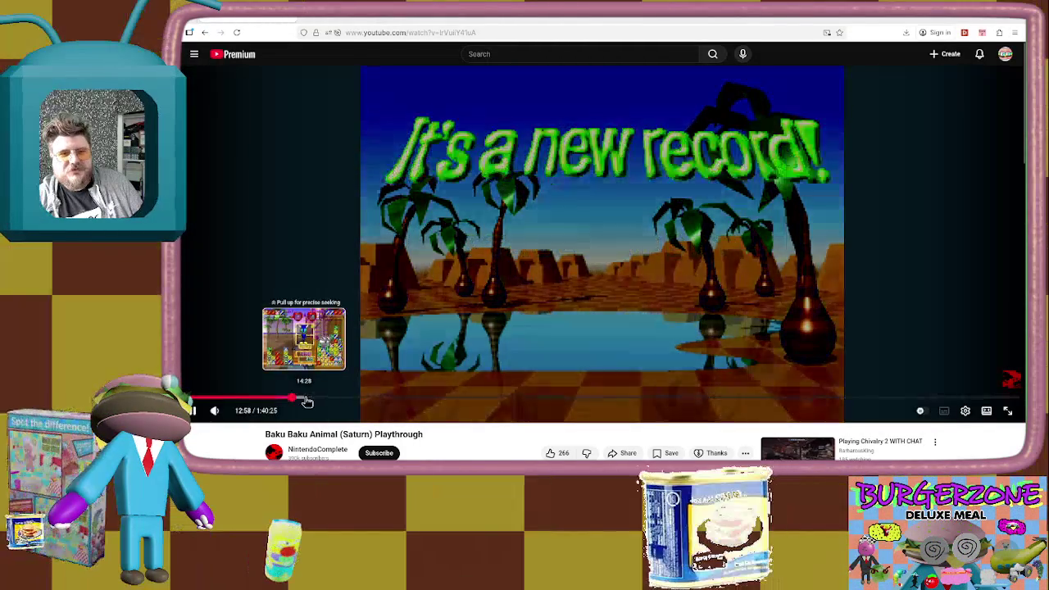
pyautogui.click(305, 401)
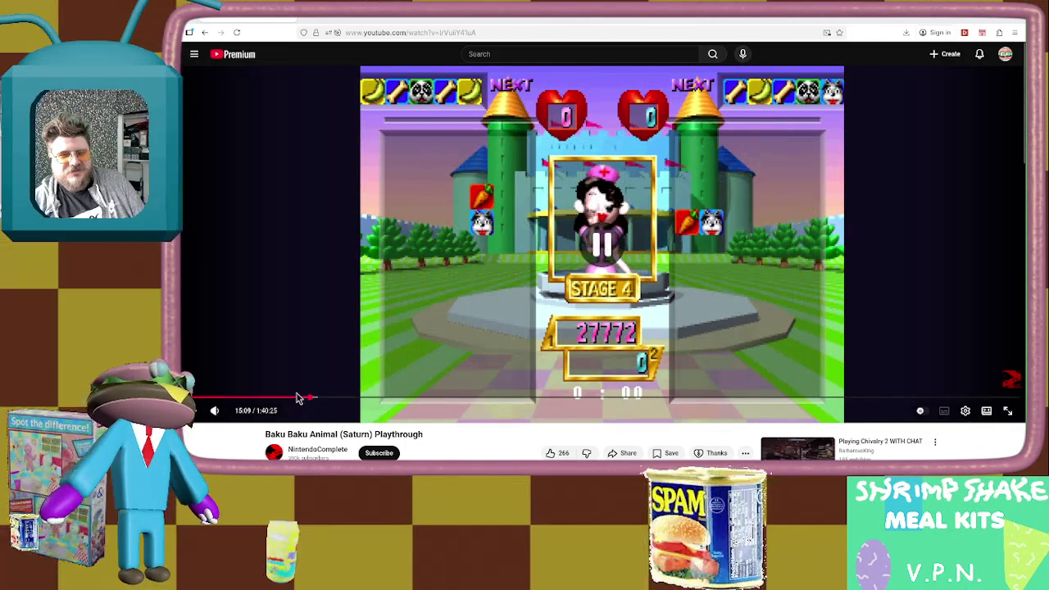
# Drag the playhead to 19:05 and resume playback of the Stage 5 match
pyautogui.moveTo(299, 398)
pyautogui.mouseDown()
pyautogui.moveTo(289, 398)
pyautogui.moveTo(345, 400)
pyautogui.mouseUp()
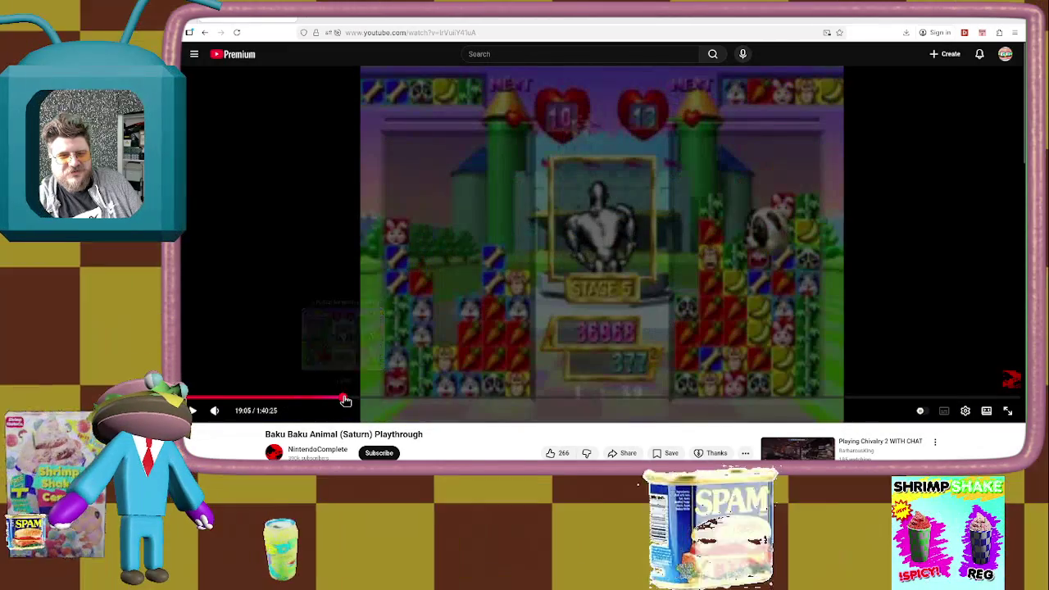
pyautogui.click(394, 344)
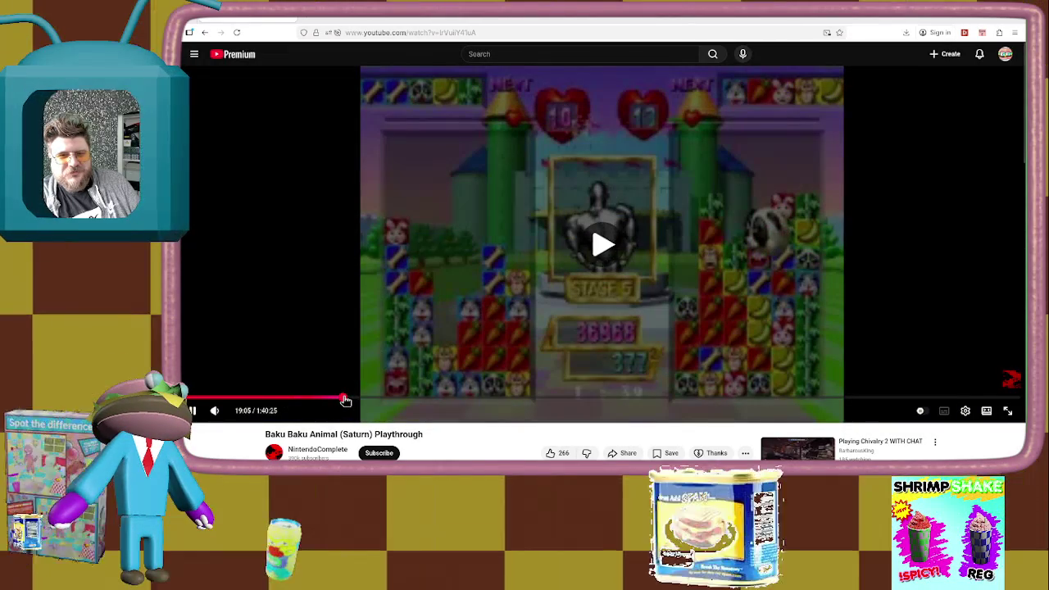
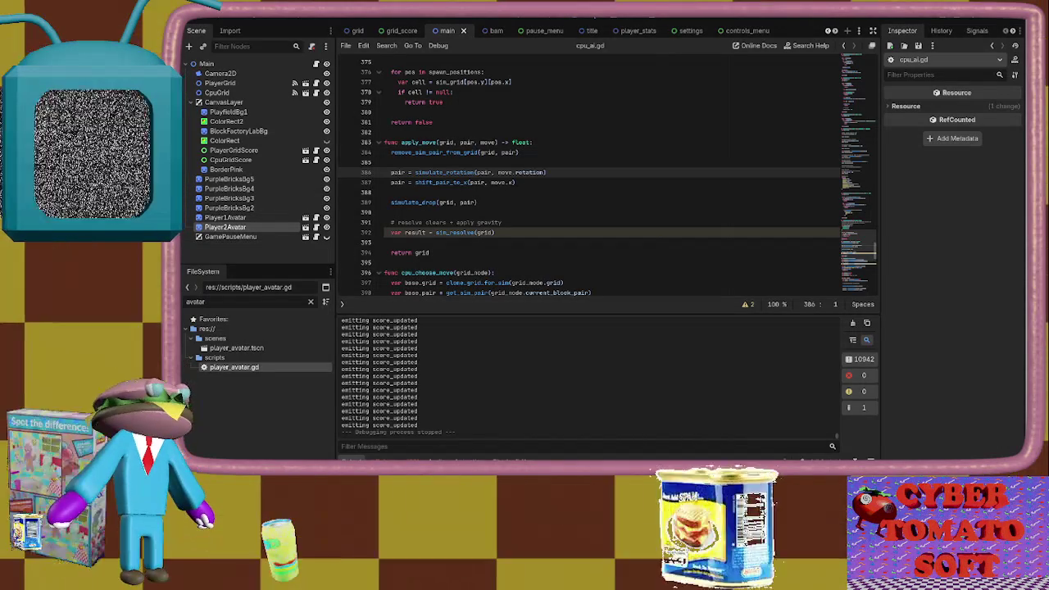
# Test-run a one-player game, then pause and quit back to the editor
pyautogui.click(885, 25)
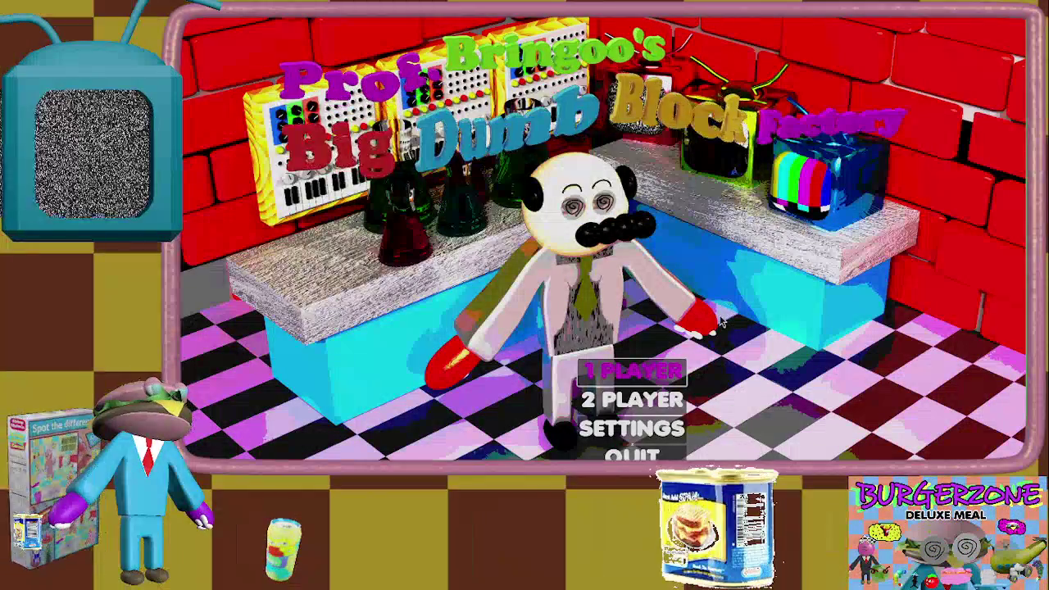
pyautogui.press('Return')
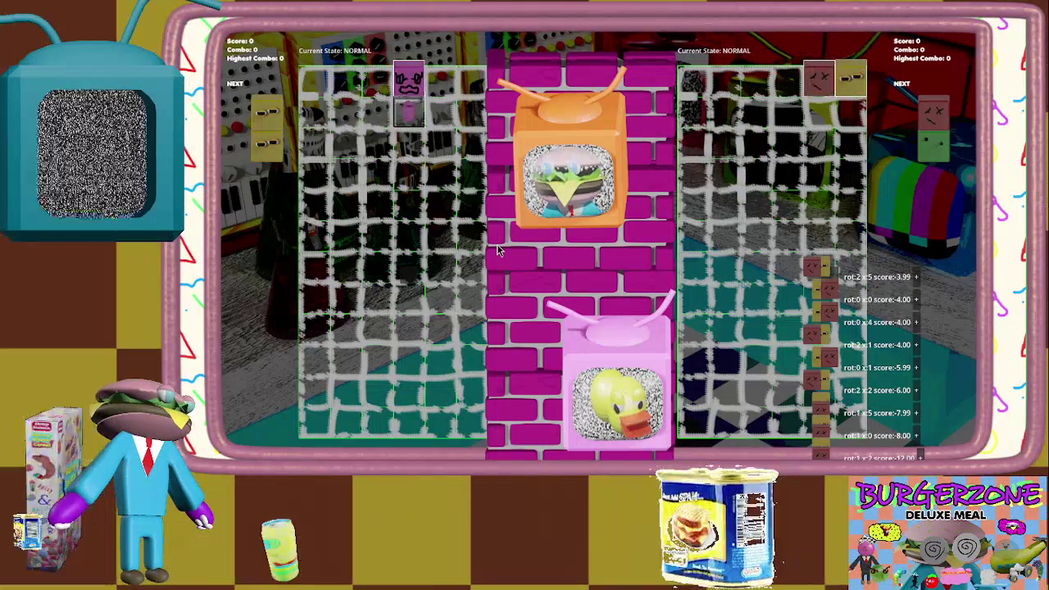
pyautogui.press('Escape')
pyautogui.press('Escape')
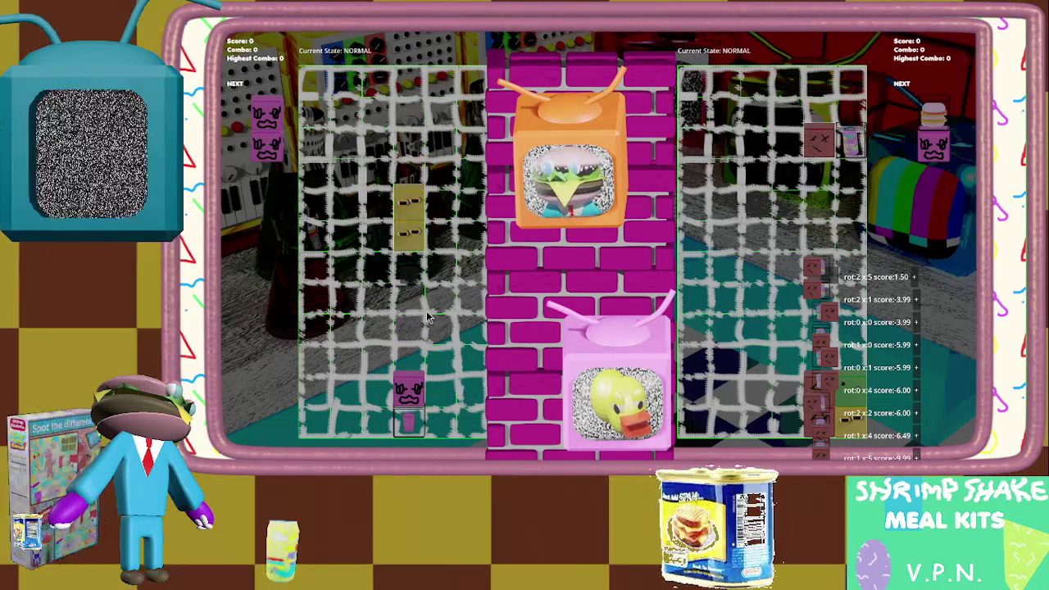
pyautogui.press('Escape')
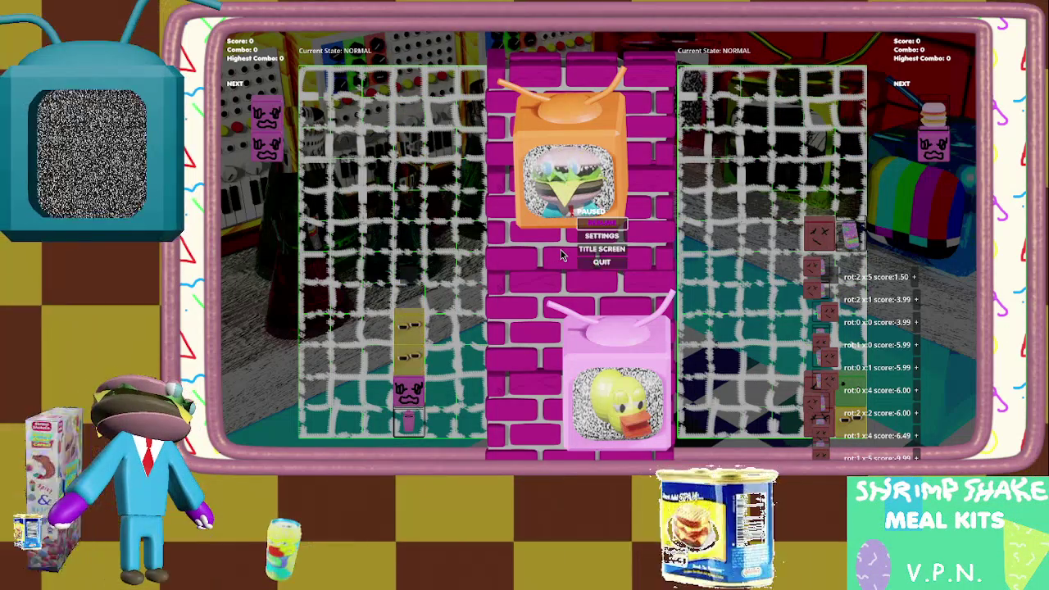
pyautogui.click(604, 260)
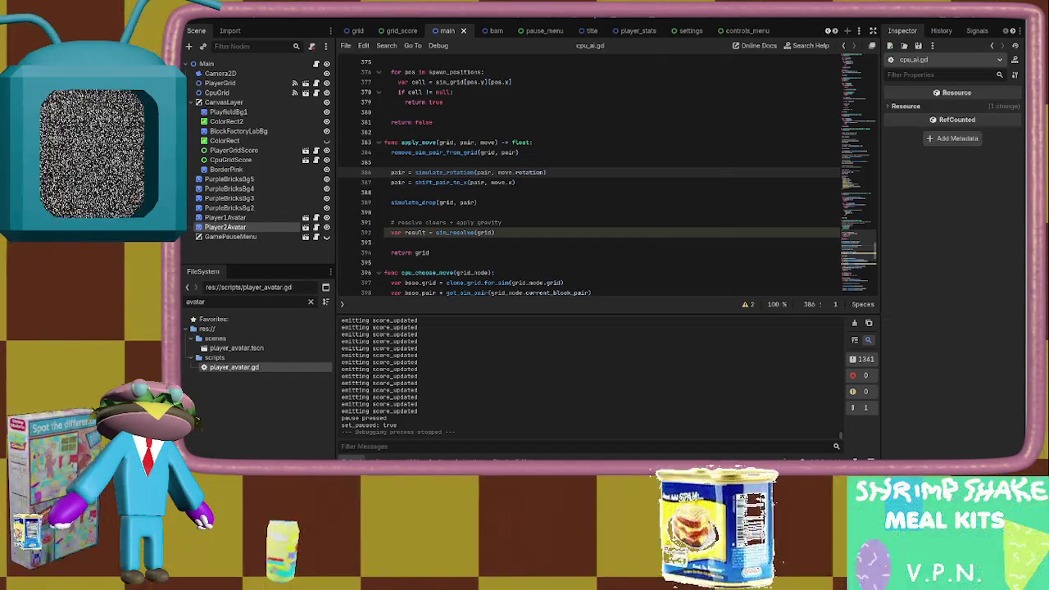
# Resize the grid scene's PanelContainer to 372×369 in the 2D view and run the game
pyautogui.click(354, 31)
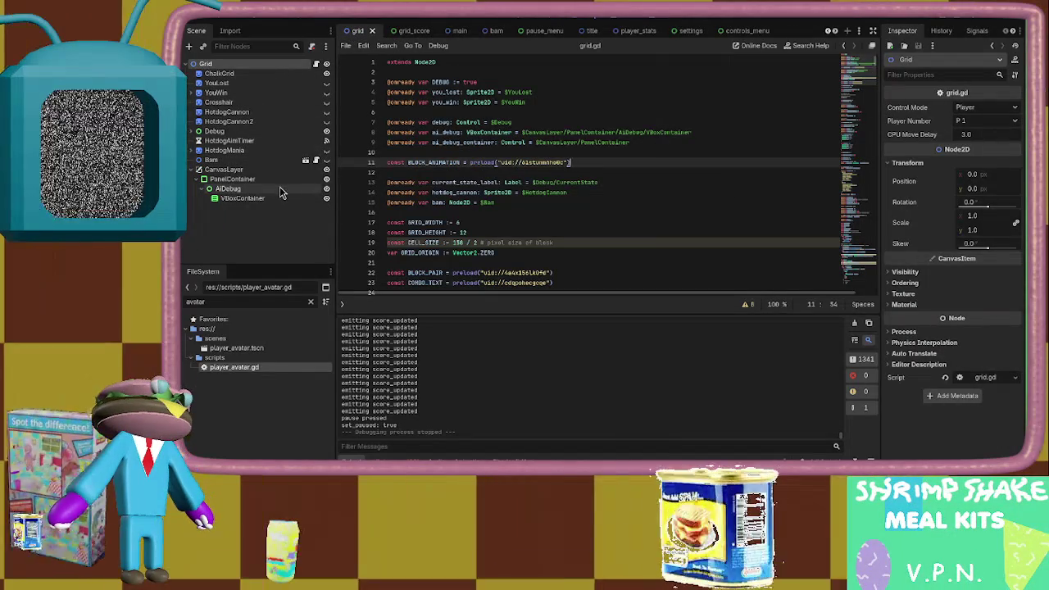
pyautogui.click(278, 184)
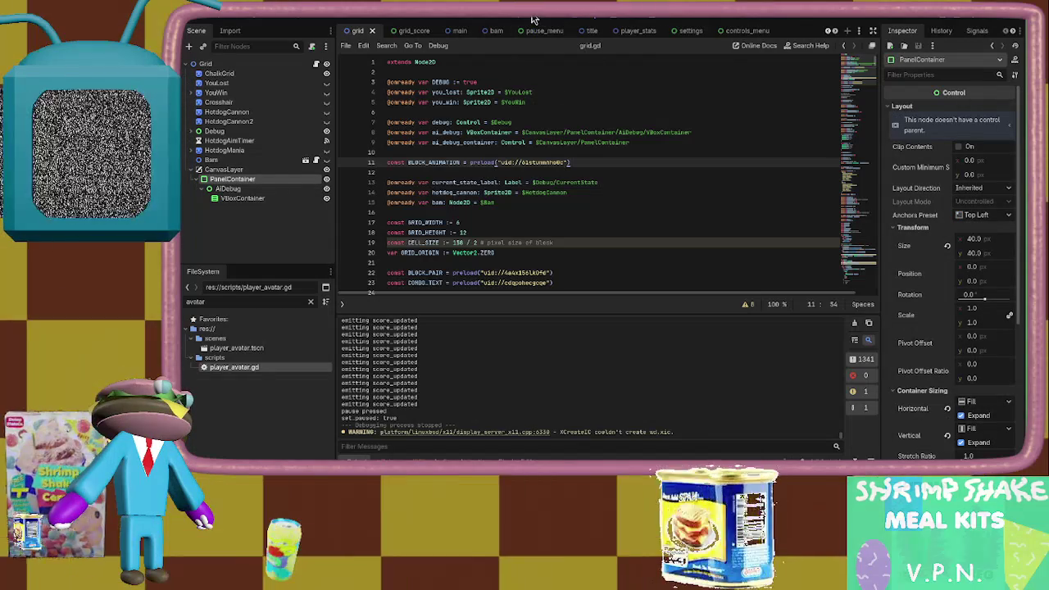
pyautogui.hotkey('ctrl', 'F1')
pyautogui.scroll(-4, 610, 238)
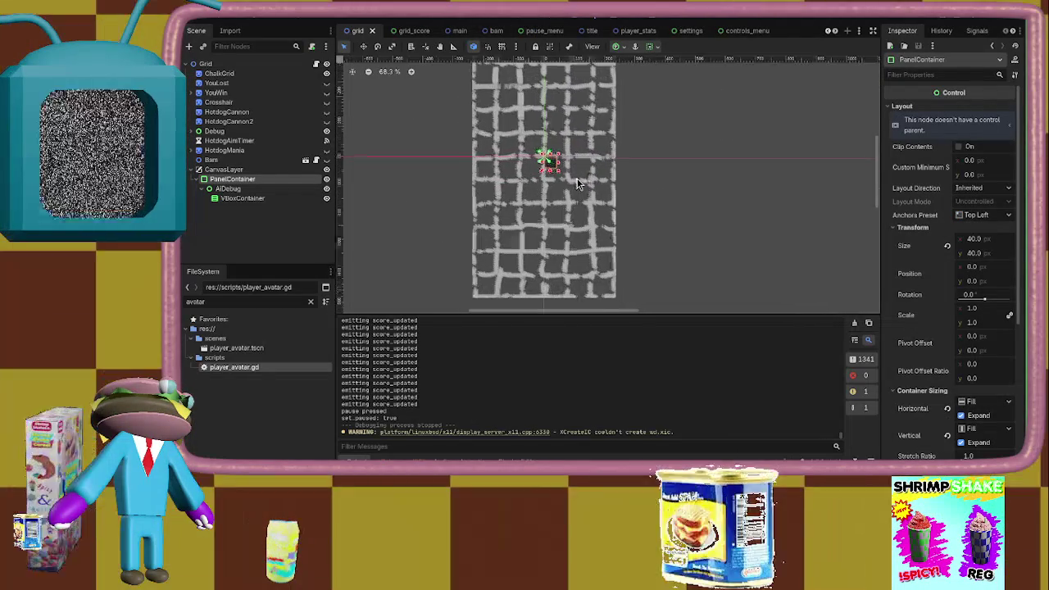
pyautogui.moveTo(584, 193); pyautogui.dragTo(571, 184)
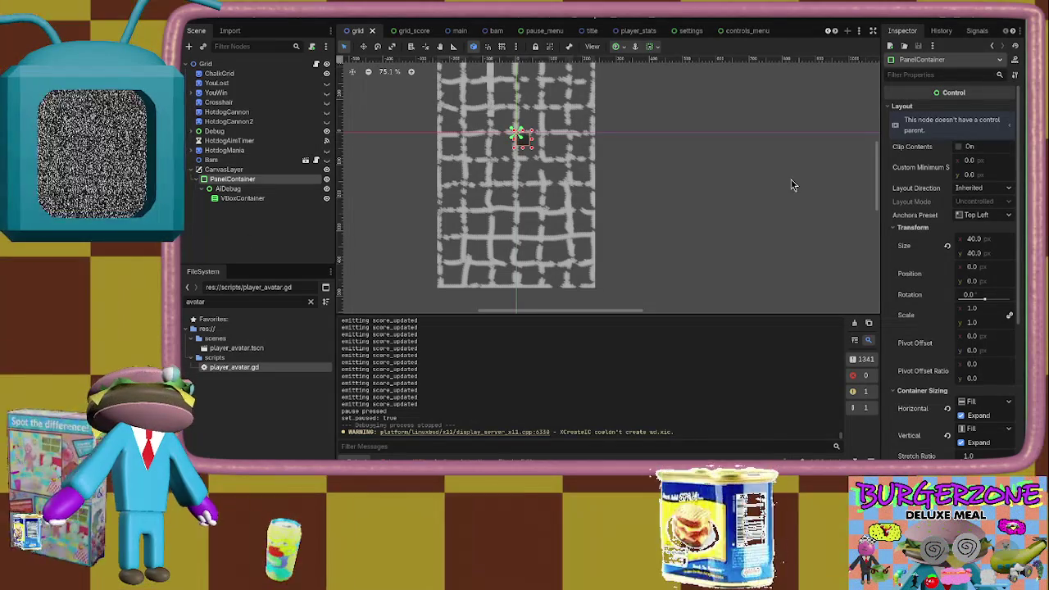
pyautogui.click(901, 227)
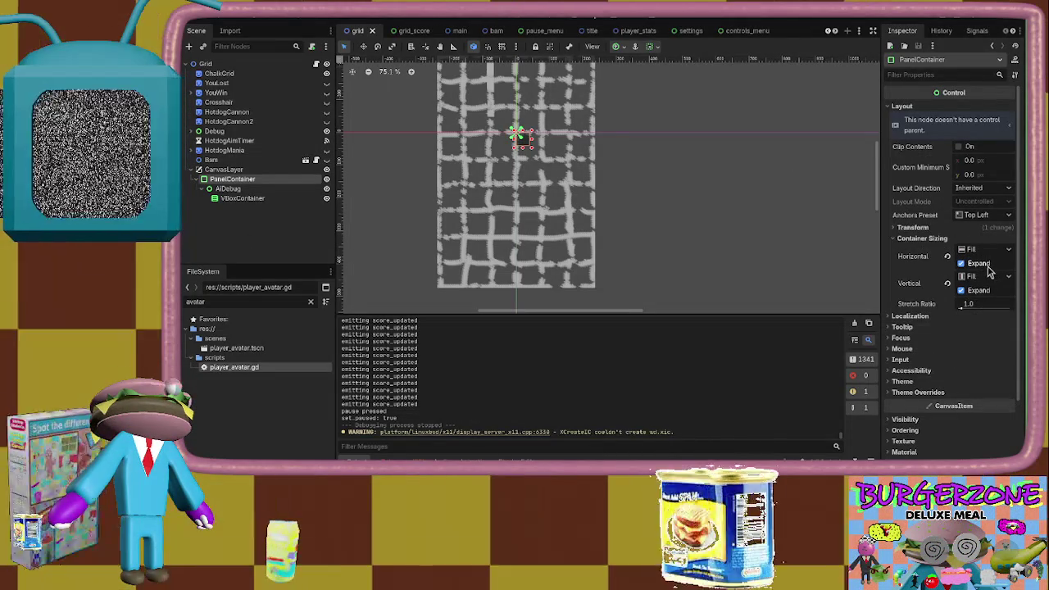
pyautogui.moveTo(530, 154); pyautogui.dragTo(639, 255)
pyautogui.press('F5')
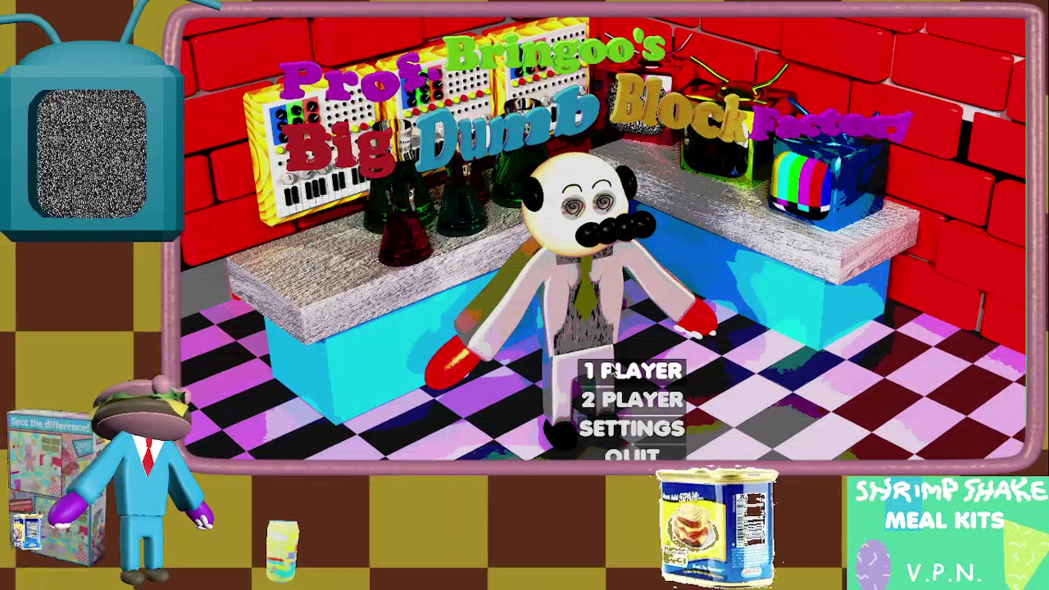
# Play a one-player round watching the enlarged AI score list, then pause and quit
pyautogui.click(613, 370)
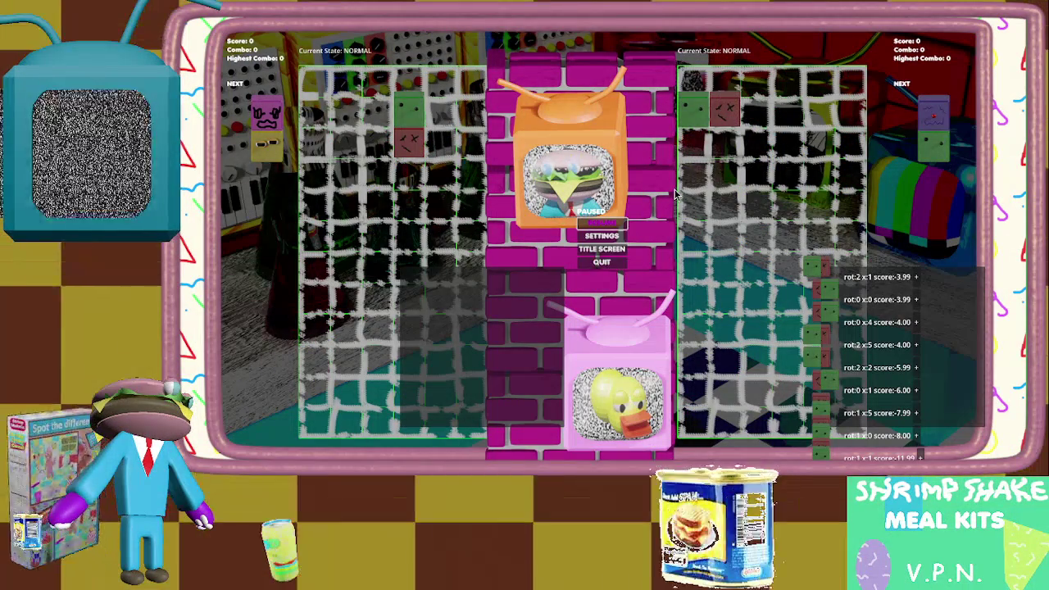
pyautogui.press('Escape')
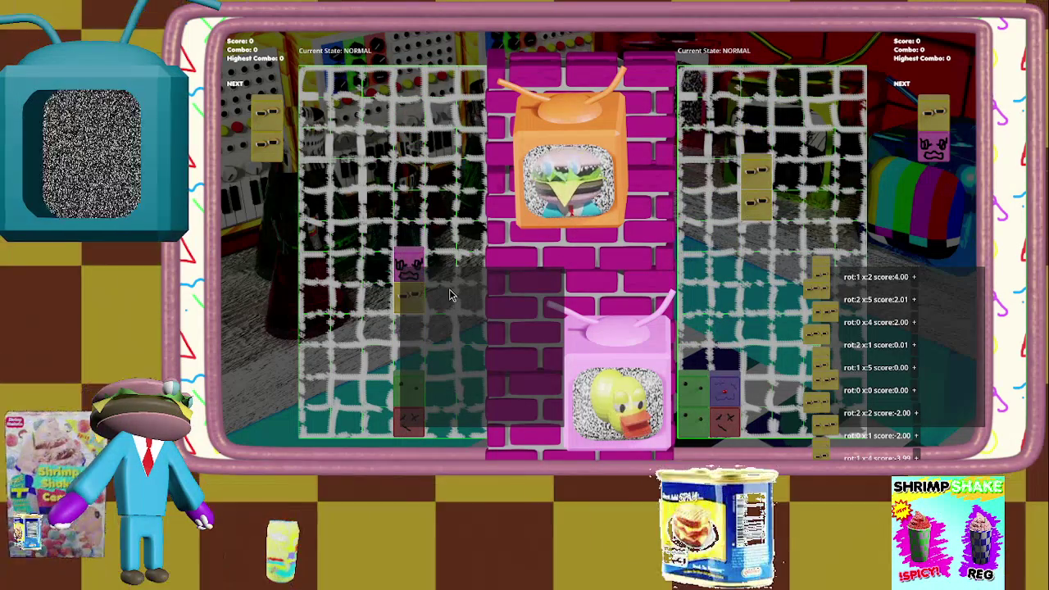
pyautogui.press('Escape')
pyautogui.click(592, 264)
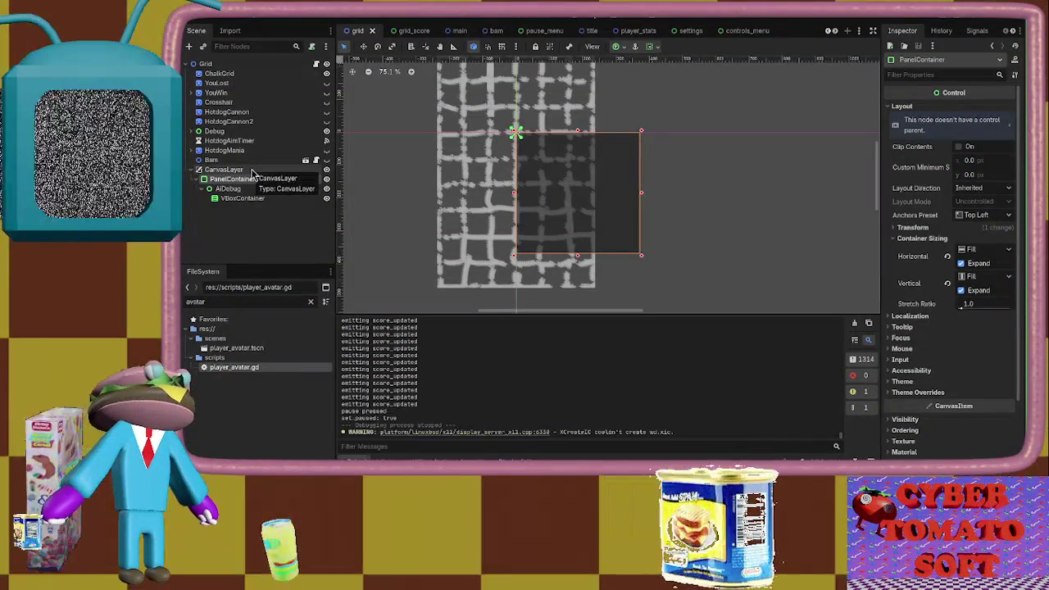
# Return to grid.gd and look over the declarations around lines 10–13
pyautogui.click(316, 64)
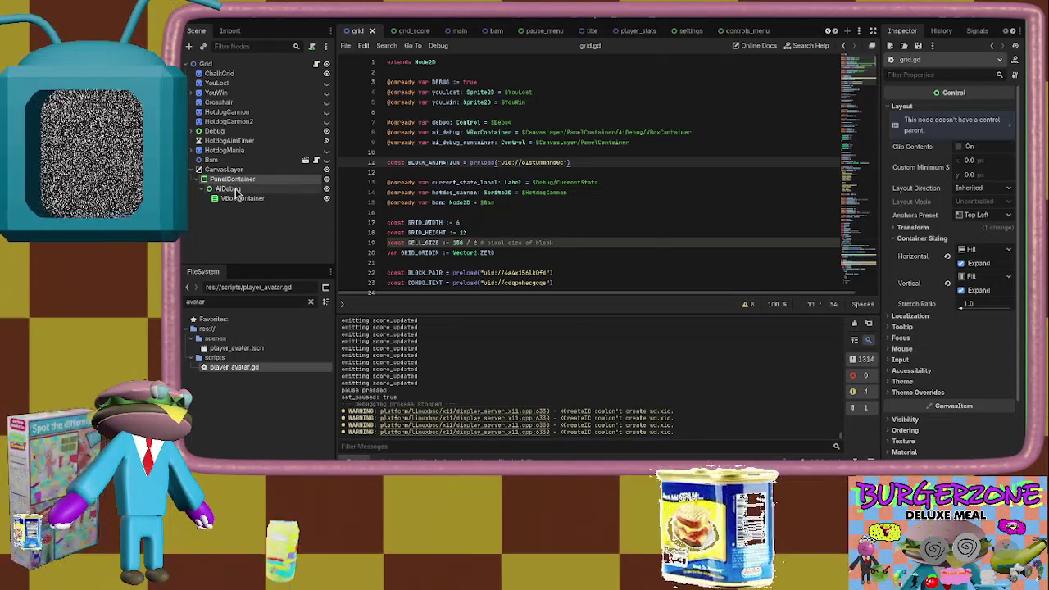
pyautogui.click(396, 150)
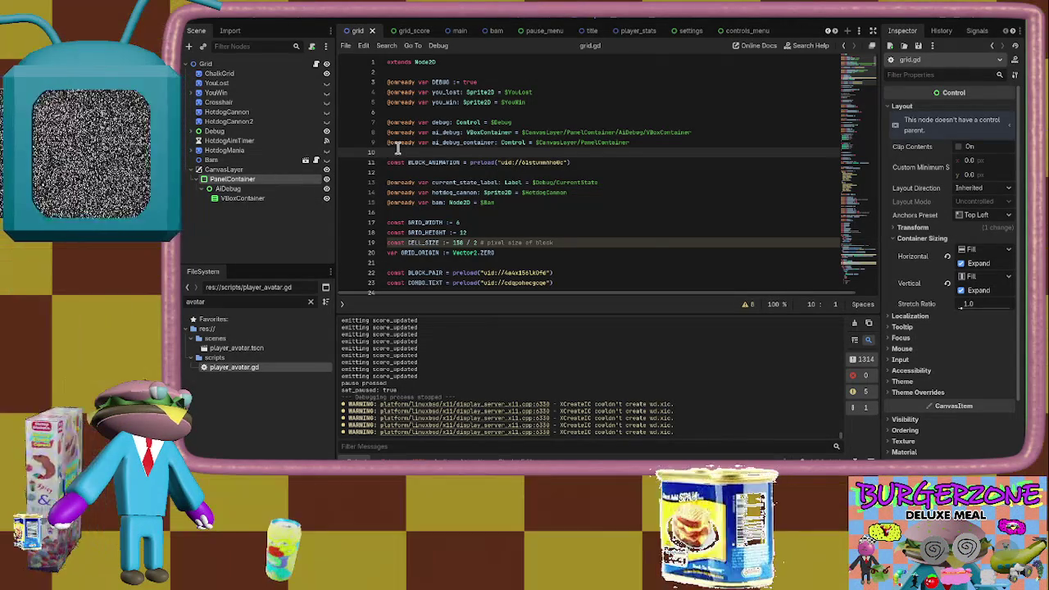
pyautogui.press('Return')
pyautogui.press('BackSpace')
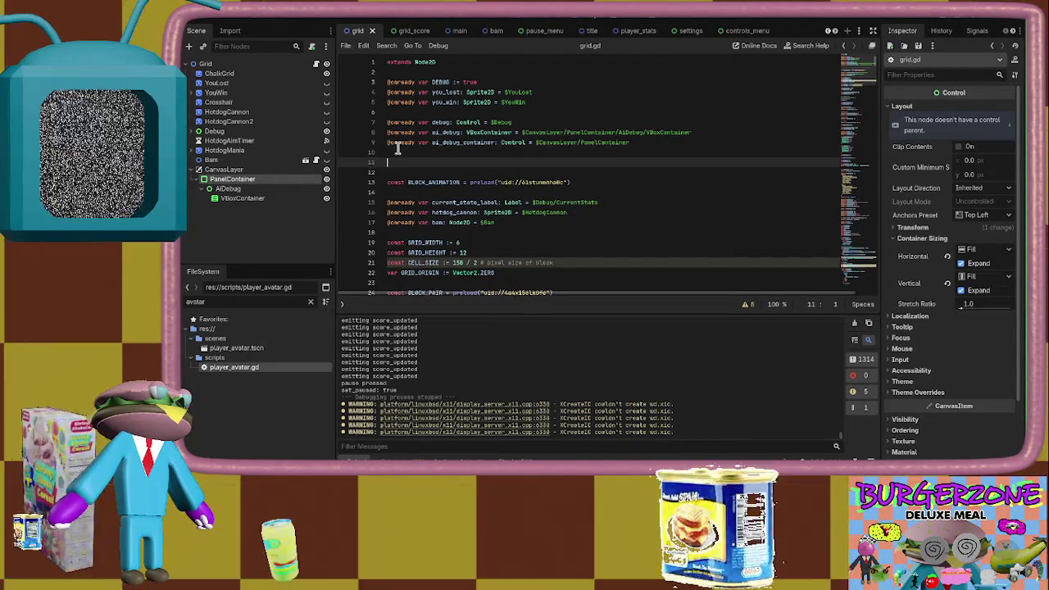
pyautogui.click(396, 149)
pyautogui.scroll(-5, 396, 146)
pyautogui.scroll(5, 398, 139)
pyautogui.scroll(-10, 398, 139)
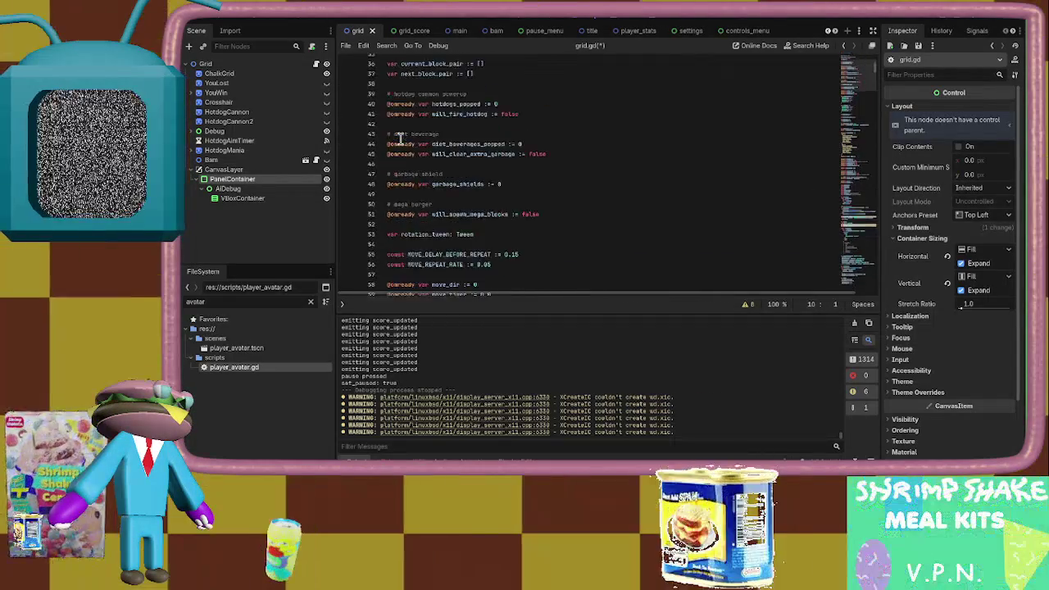
pyautogui.scroll(10, 398, 139)
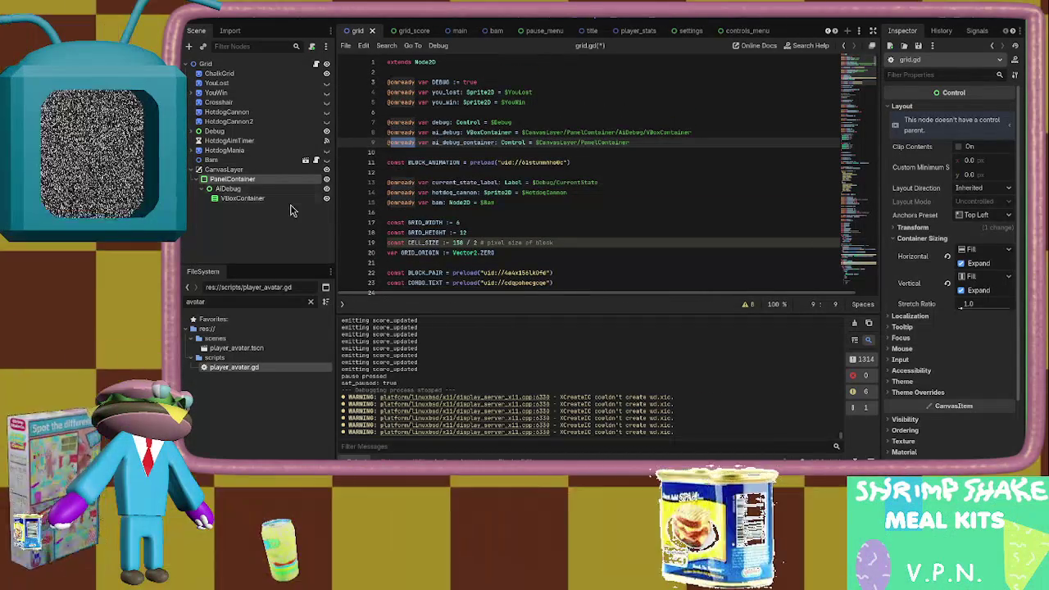
pyautogui.click(442, 182)
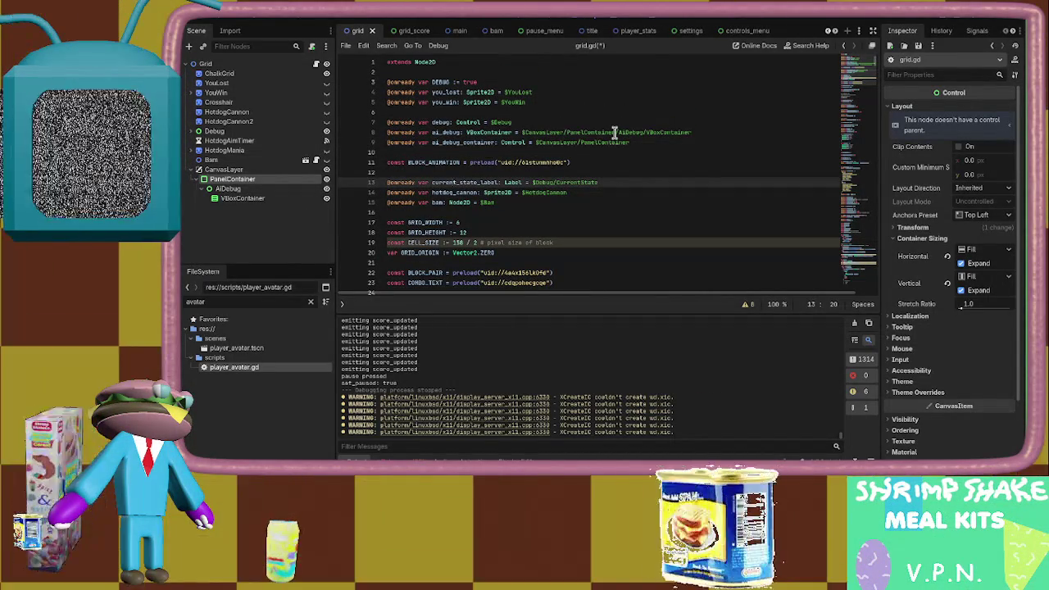
# Search grid.gd for ai_debug_container uses and the 'if DEBUG' check
pyautogui.hotkey('ctrl', 'f')
pyautogui.write('dai_debug_')
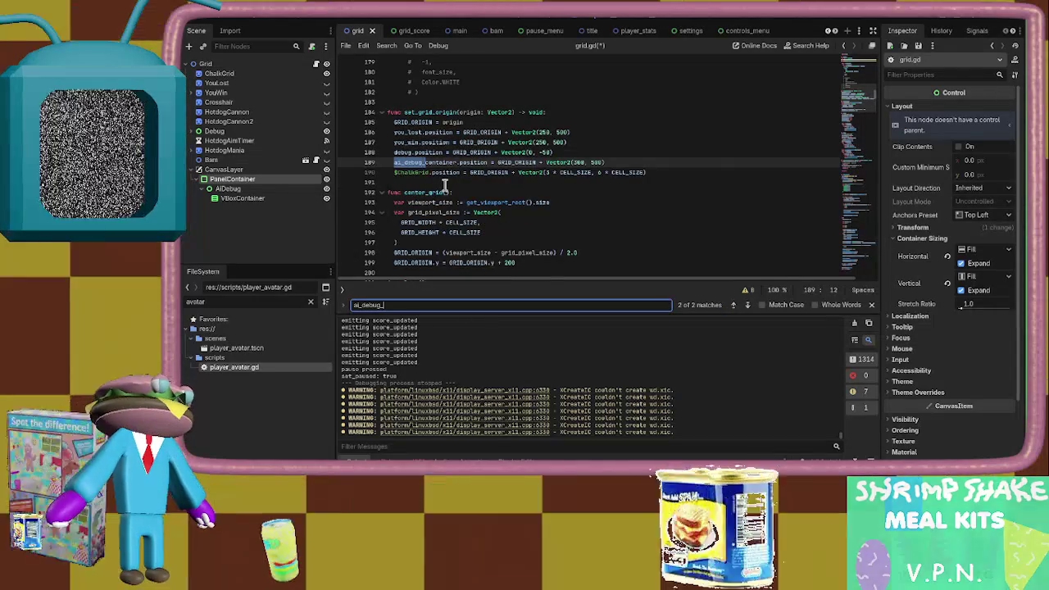
pyautogui.write('er')
pyautogui.press('Return')
pyautogui.press('Return')
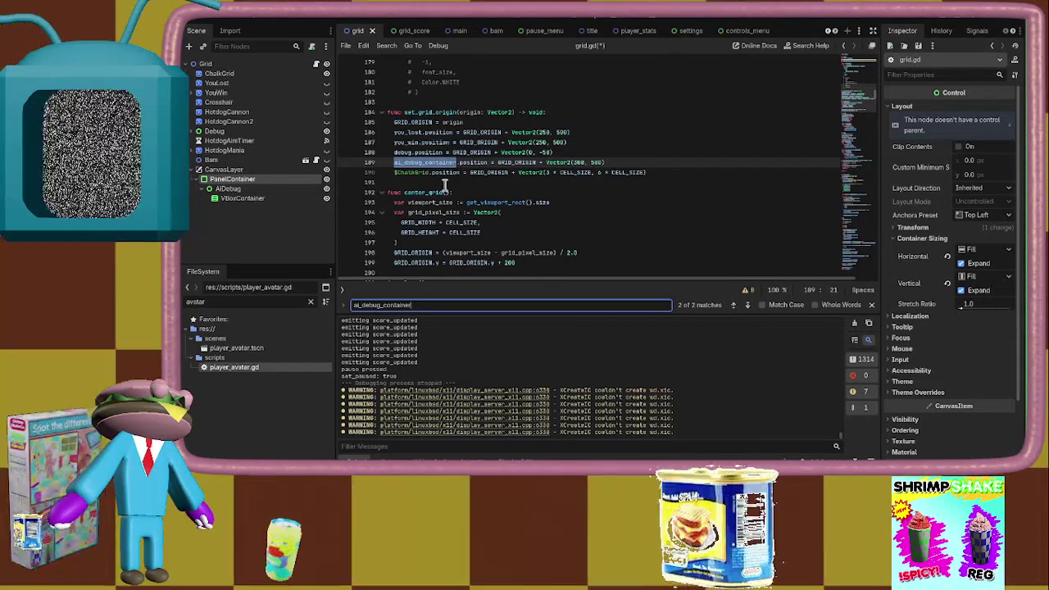
pyautogui.hotkey('ctrl', 'a')
pyautogui.write('if')
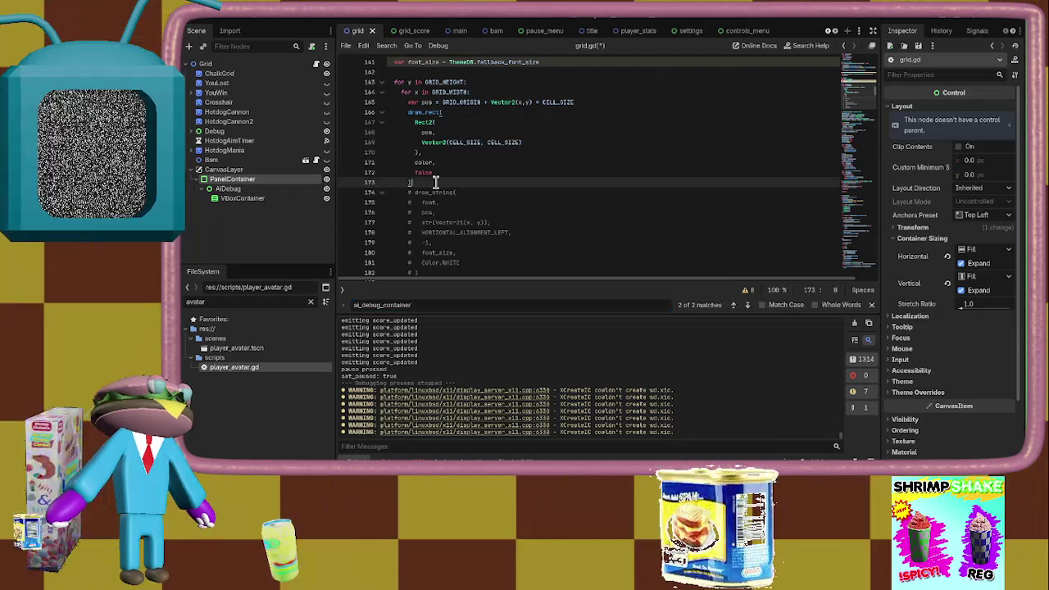
pyautogui.write(' DE')
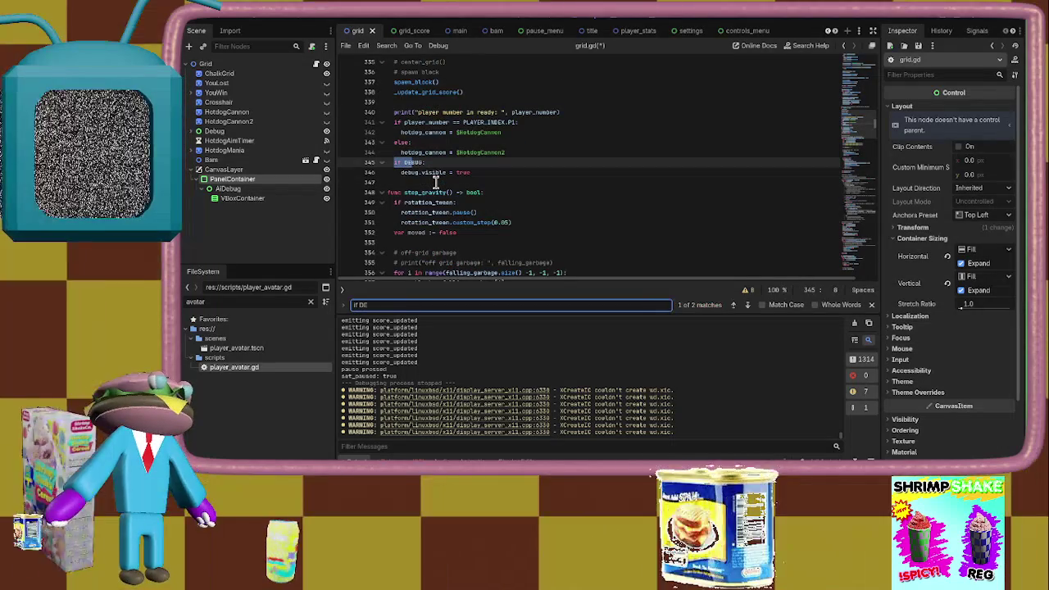
pyautogui.write('BUG')
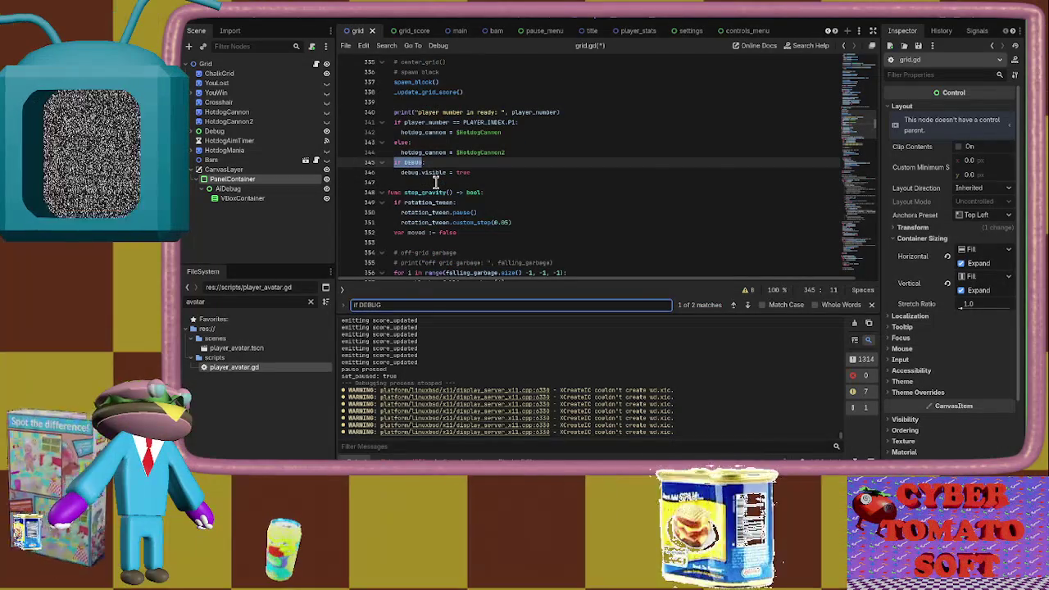
pyautogui.scroll(2, 435, 180)
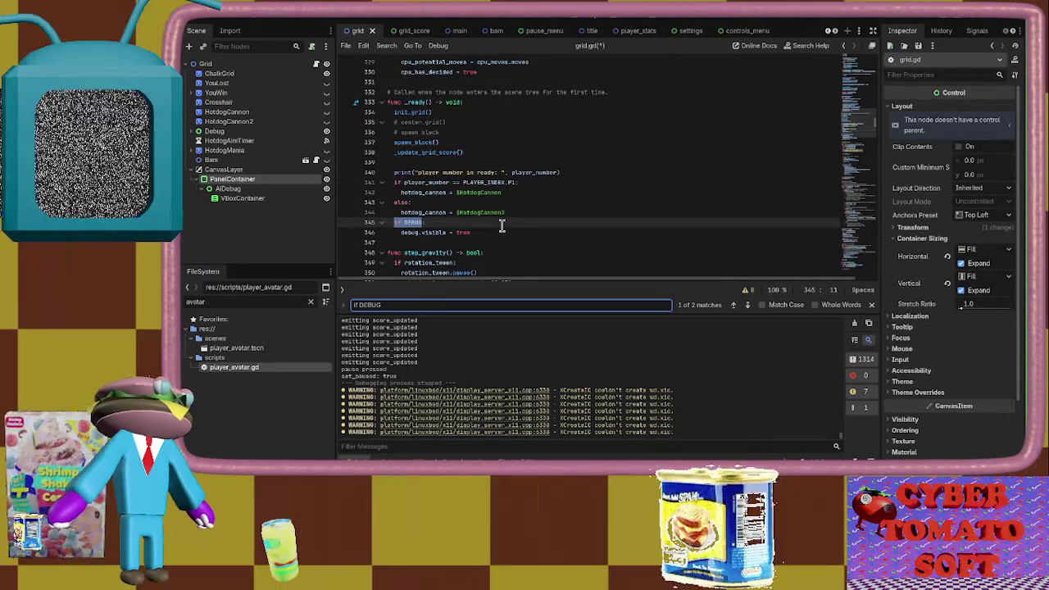
pyautogui.click(503, 231)
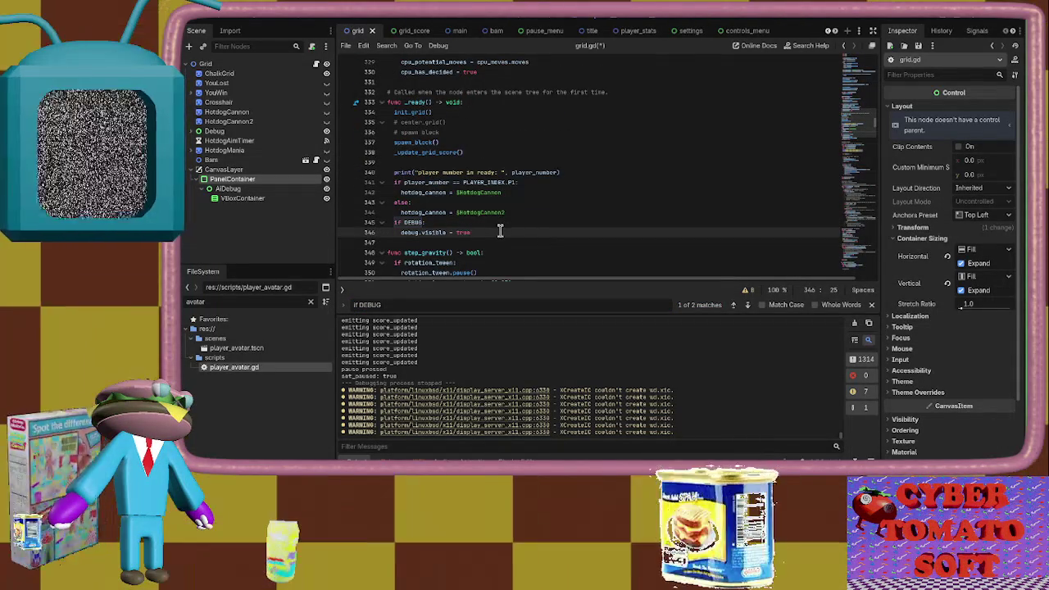
# Search for ai_debug_container again to locate its positioning in set_grid_origin
pyautogui.moveTo(856, 123); pyautogui.dragTo(854, 49)
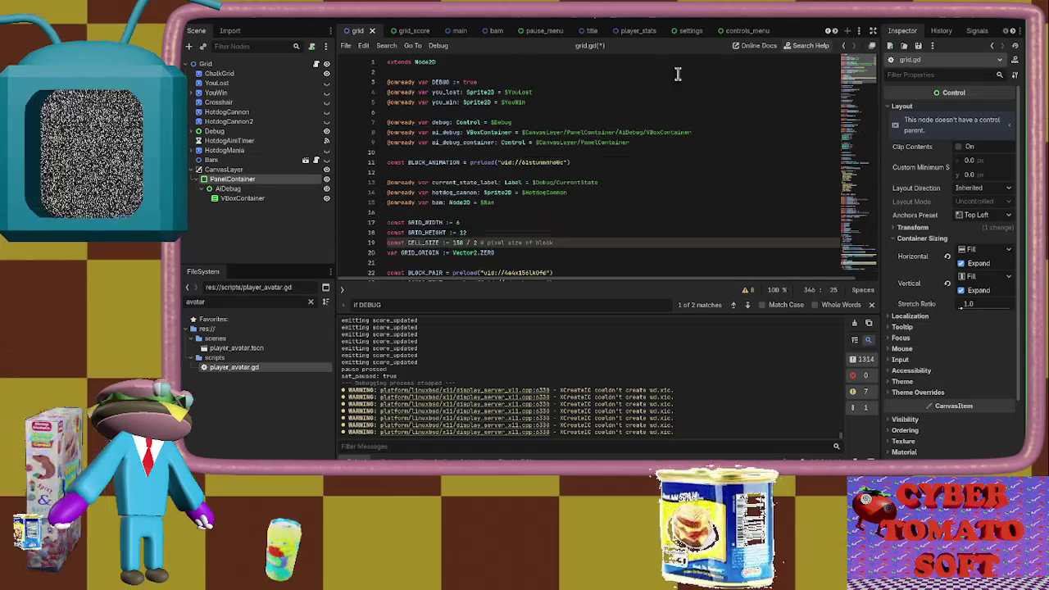
pyautogui.click(668, 143)
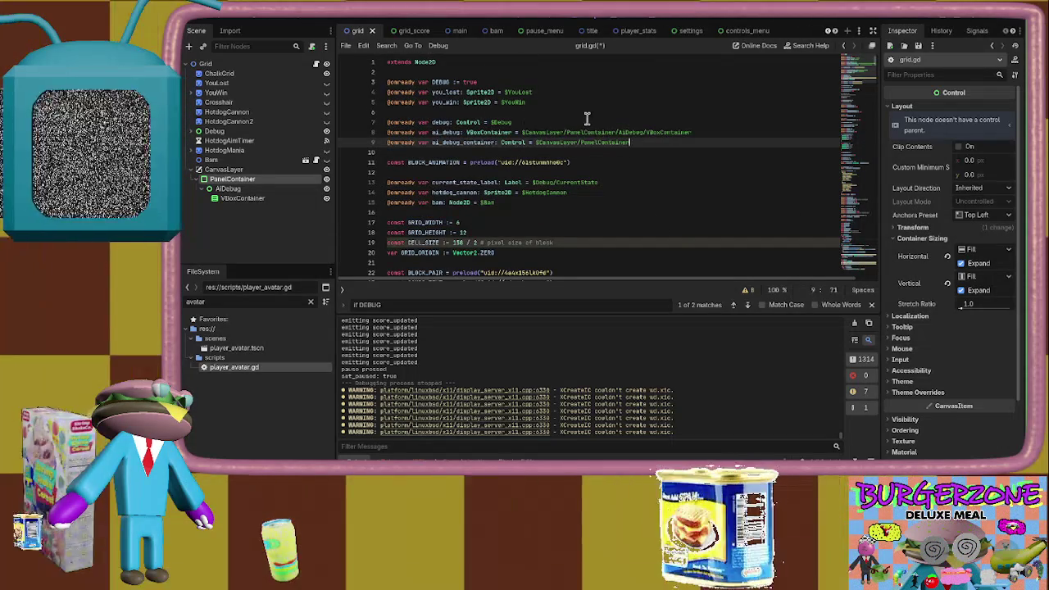
pyautogui.click(494, 142)
pyautogui.hotkey('ctrl', 'f')
pyautogui.write('ai_debug_co')
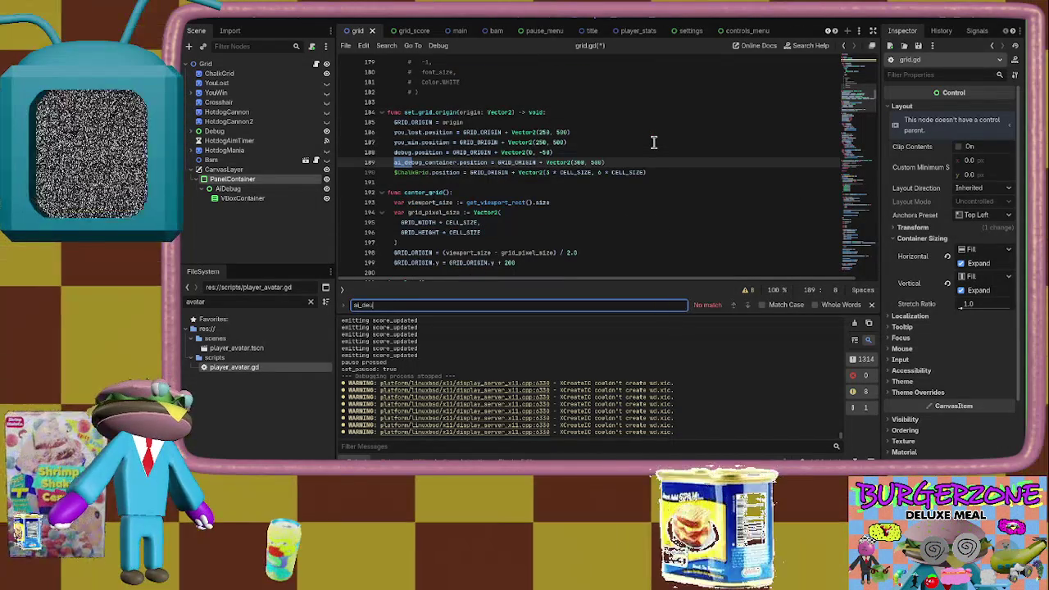
pyautogui.write('ntainer')
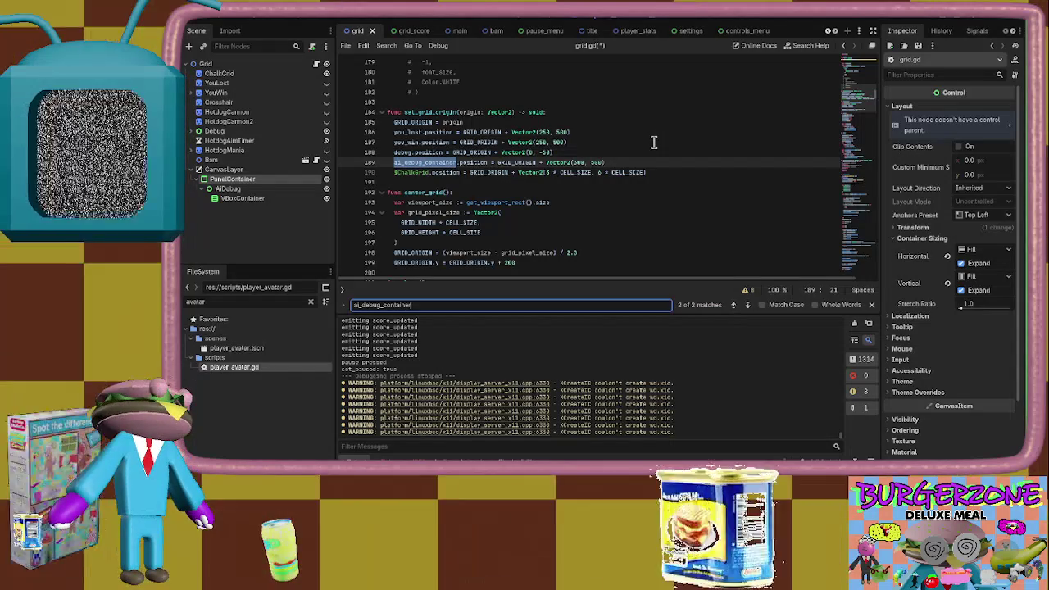
pyautogui.click(856, 99)
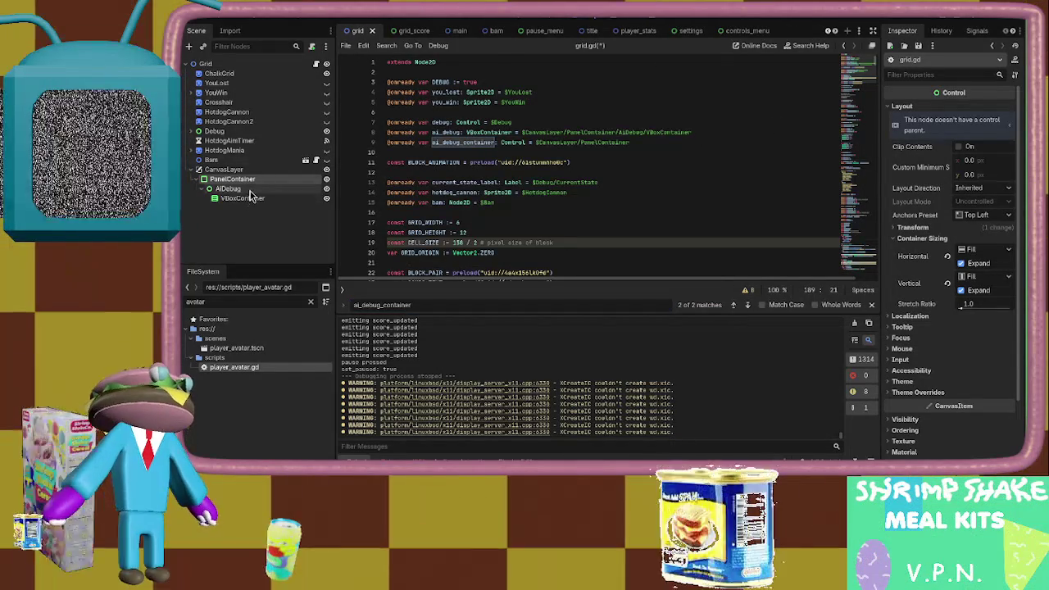
# Rename the CanvasLayer node to AIDebugLayer in the Scene dock
pyautogui.click(231, 190)
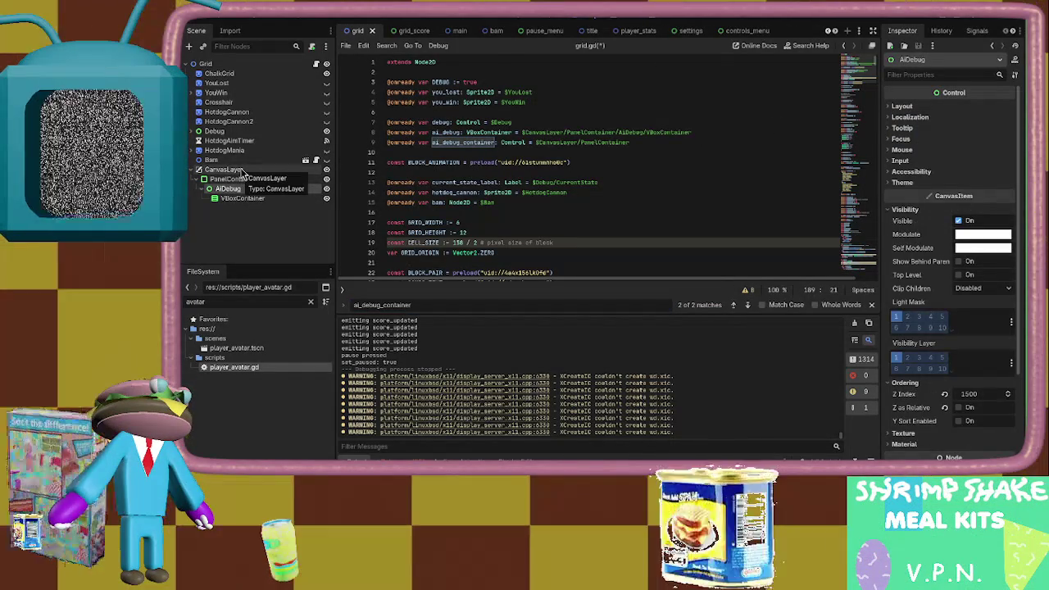
pyautogui.click(224, 169)
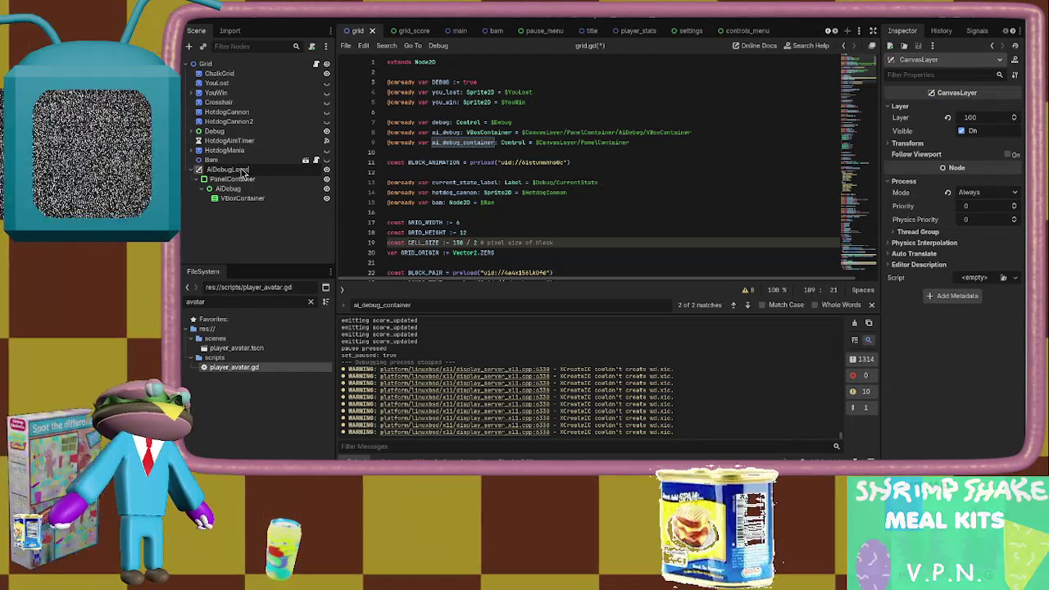
pyautogui.write('AIDebugLayer')
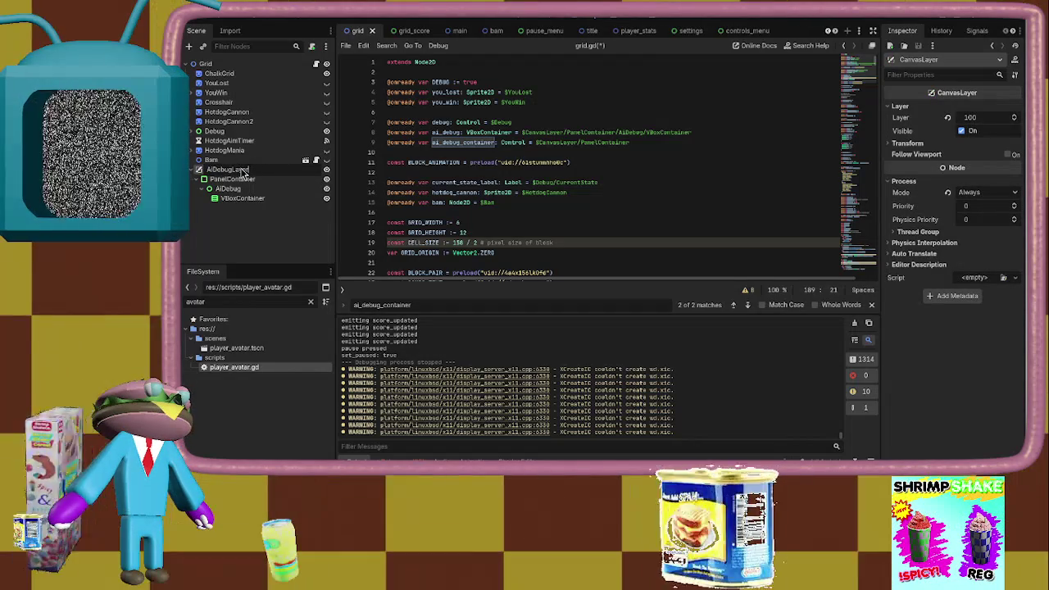
pyautogui.press('Return')
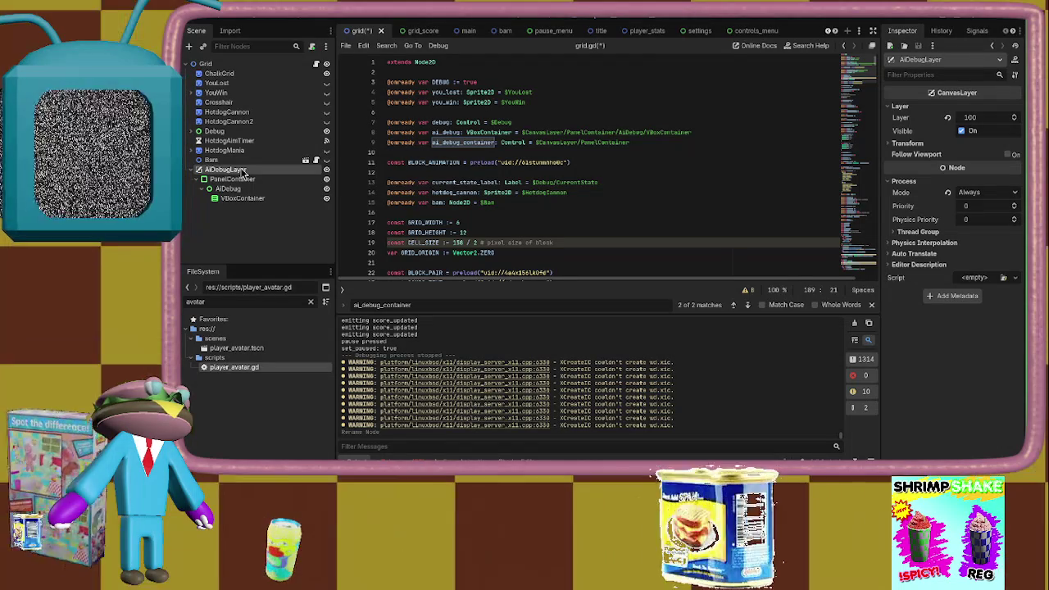
pyautogui.click(326, 170)
# Declare ai_debug_container as the $AiDebugLayer CanvasLayer, delete the old declaration, and move VBoxContainer out of AIDebug
pyautogui.moveTo(268, 171)
pyautogui.mouseDown()
pyautogui.moveTo(417, 148)
pyautogui.moveTo(407, 152)
pyautogui.mouseUp()
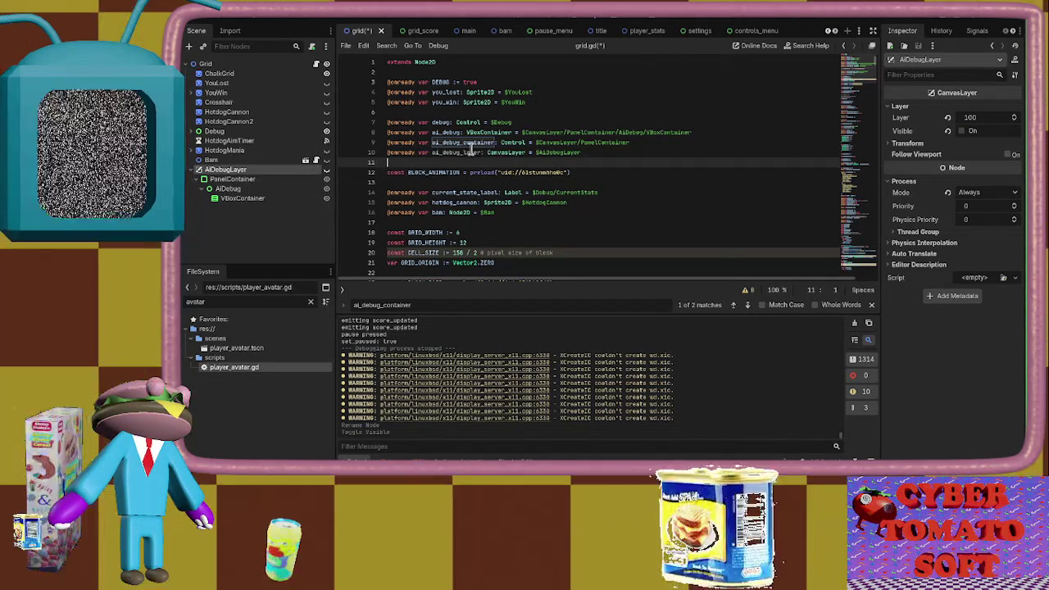
pyautogui.click(481, 156)
pyautogui.press('BackSpace')
pyautogui.press('BackSpace')
pyautogui.press('BackSpace')
pyautogui.press('BackSpace')
pyautogui.write('container')
pyautogui.hotkey('ctrl', 'f')
pyautogui.press('Return')
pyautogui.press('Return')
pyautogui.press('Return')
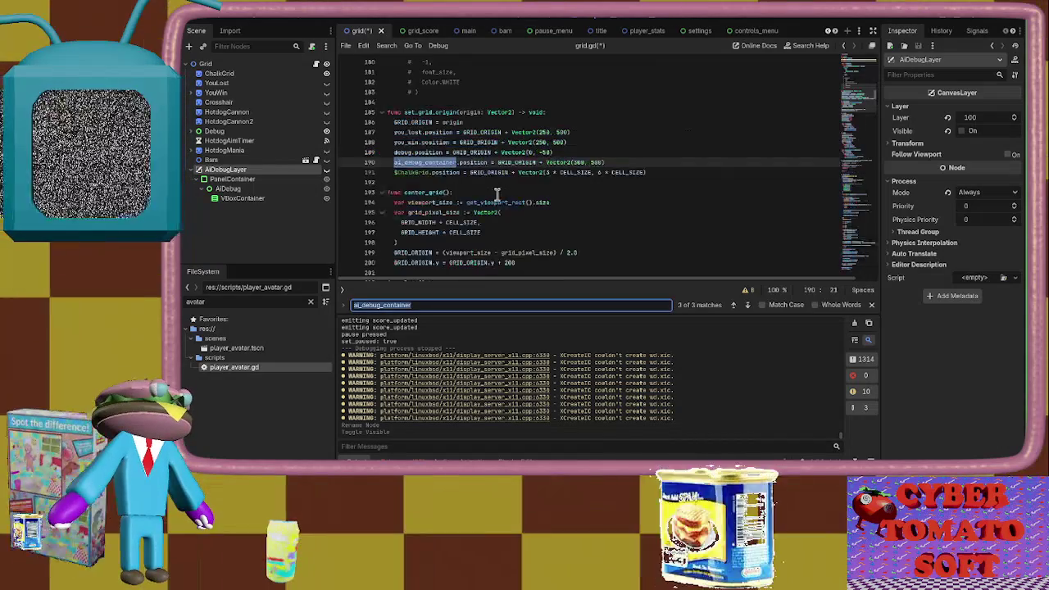
pyautogui.press('Return')
pyautogui.press('Return')
pyautogui.tripleClick(458, 141)
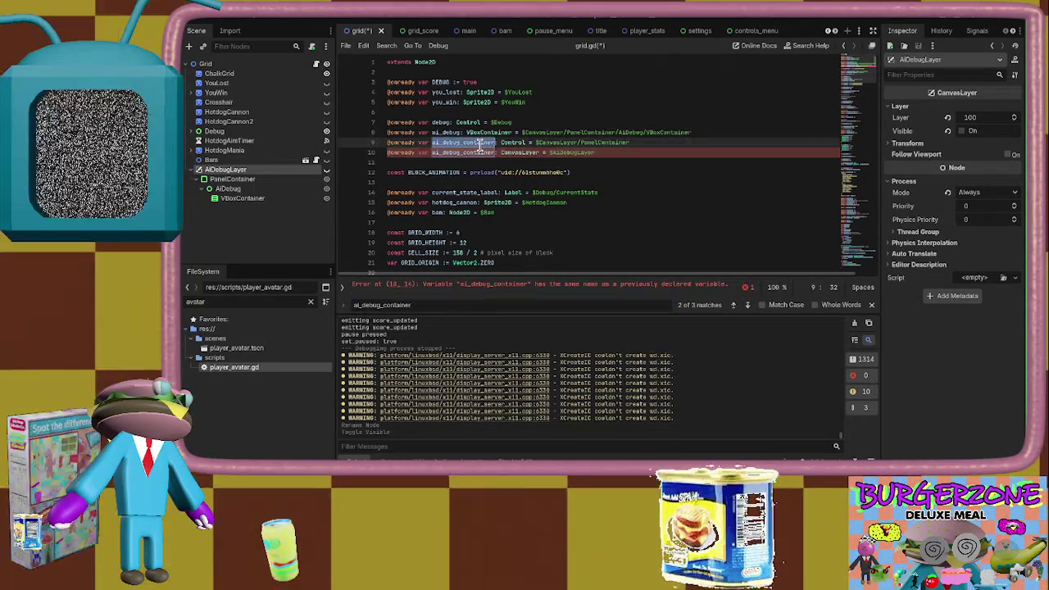
pyautogui.press('BackSpace')
pyautogui.moveTo(238, 198)
pyautogui.mouseDown()
pyautogui.moveTo(255, 182)
pyautogui.moveTo(246, 192)
pyautogui.mouseUp()
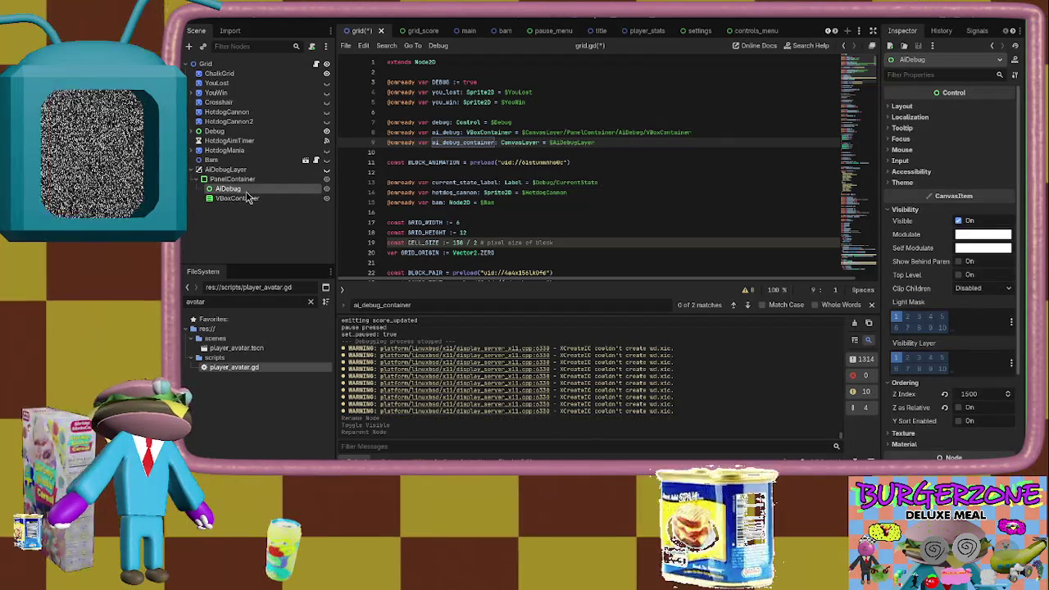
# Delete the AIDebug node from the grid scene
pyautogui.rightClick(249, 193)
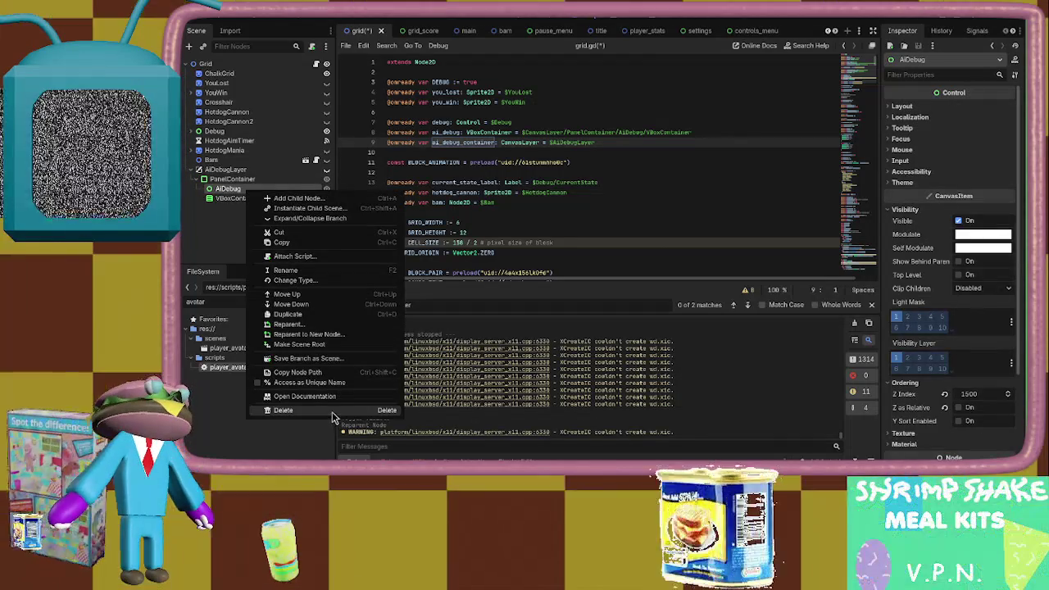
pyautogui.click(331, 411)
pyautogui.click(638, 247)
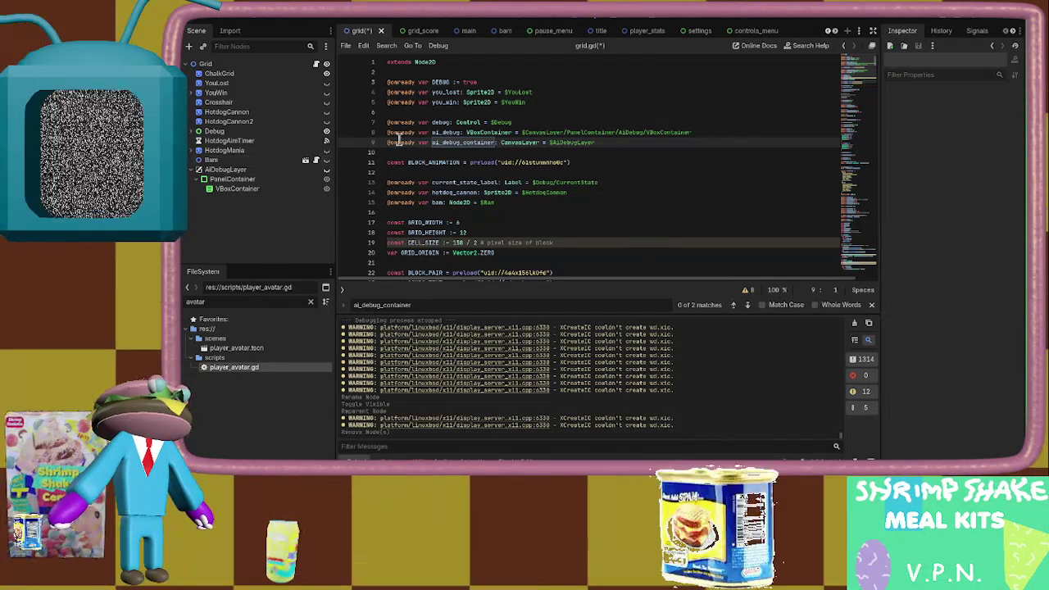
pyautogui.click(229, 190)
pyautogui.click(705, 131)
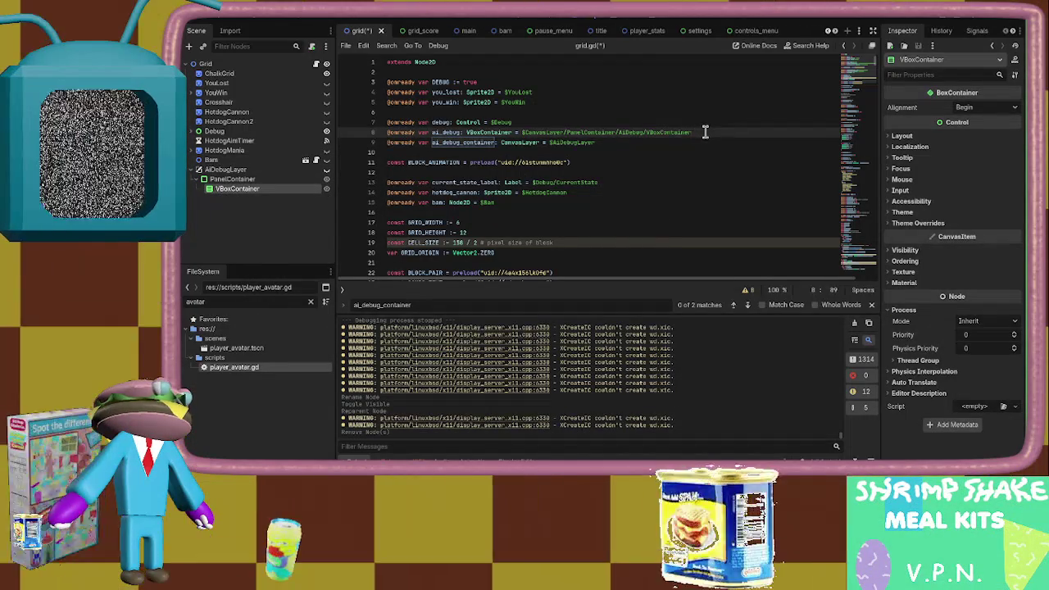
pyautogui.press('Return')
# Declare ai_debug as $AiDebugLayer/PanelContainer/VBoxContainer, remove the outdated line, and save
pyautogui.moveTo(257, 198); pyautogui.dragTo(461, 145)
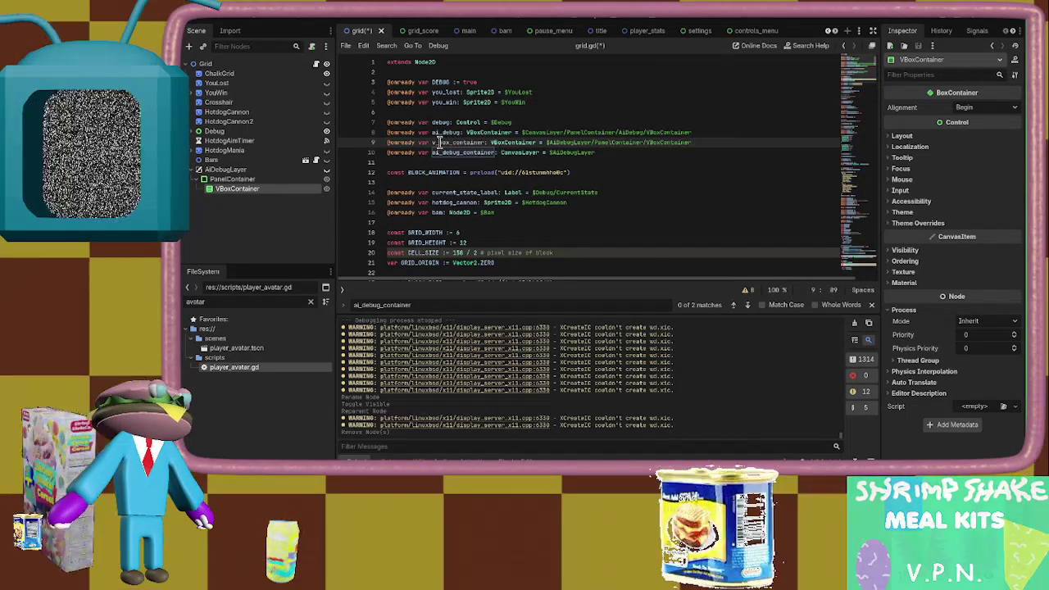
pyautogui.doubleClick(439, 143)
pyautogui.write('ai_debug')
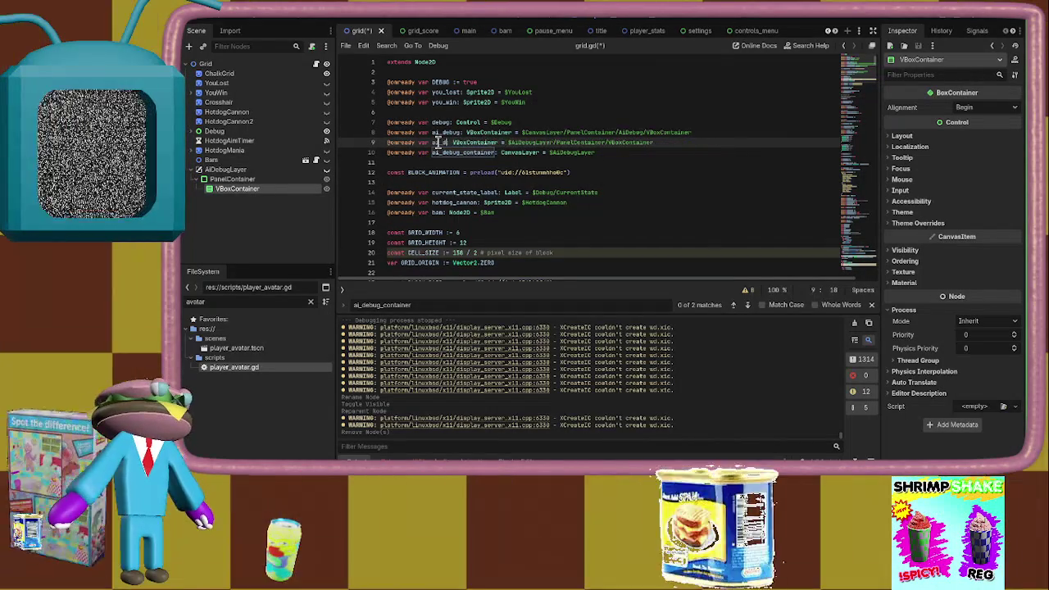
pyautogui.tripleClick(438, 132)
pyautogui.press('BackSpace')
pyautogui.hotkey('ctrl', 's')
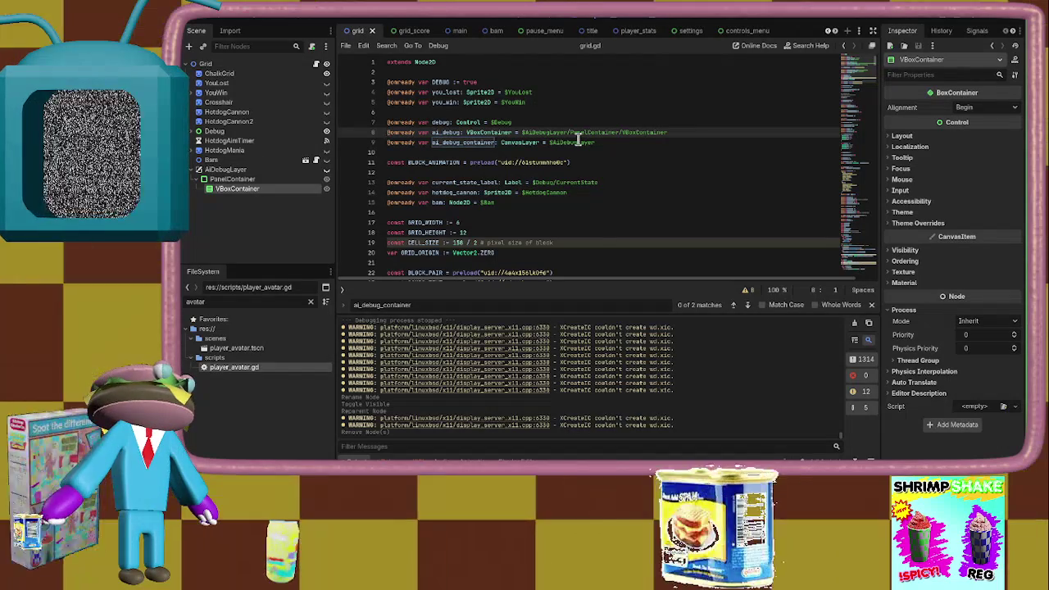
# Put the ai_debug_container declaration before ai_debug and search the script for debug.visible
pyautogui.hotkey('alt', 'Down')
pyautogui.press('Return')
pyautogui.press('Up')
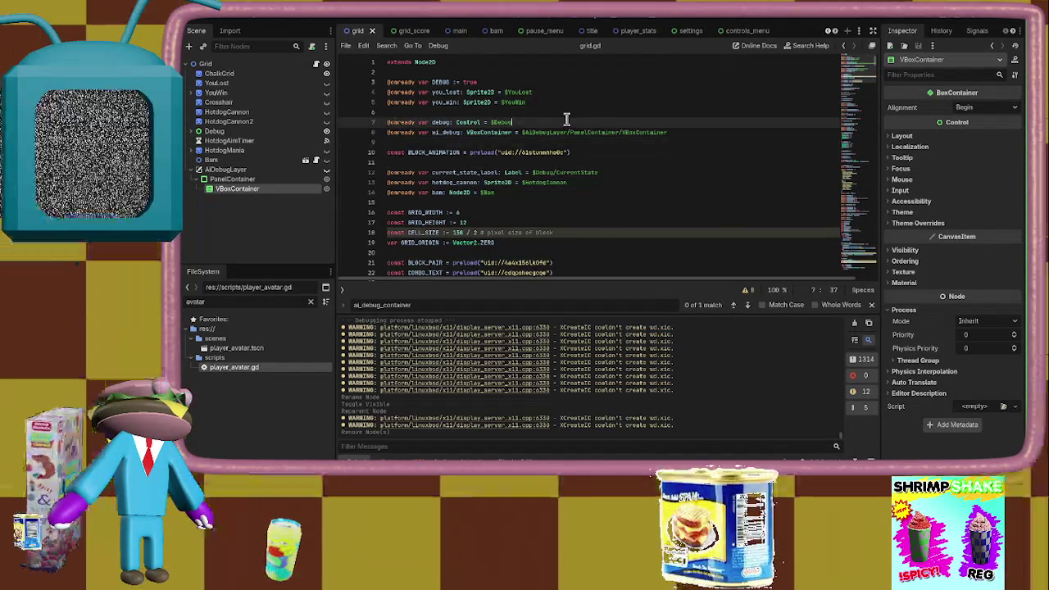
pyautogui.press('BackSpace')
pyautogui.hotkey('ctrl', 'f')
pyautogui.write('debug.i')
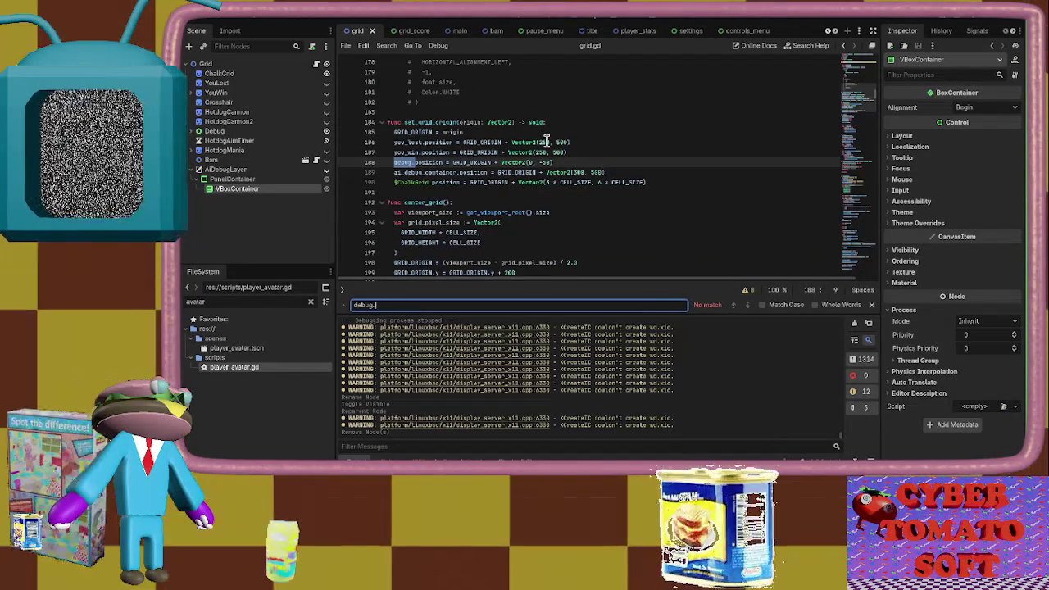
pyautogui.press('BackSpace')
pyautogui.press('BackSpace')
# Add 'ai_debug_container.visible = true' under 'debug.visible = true' and save grid.gd
pyautogui.write('visible')
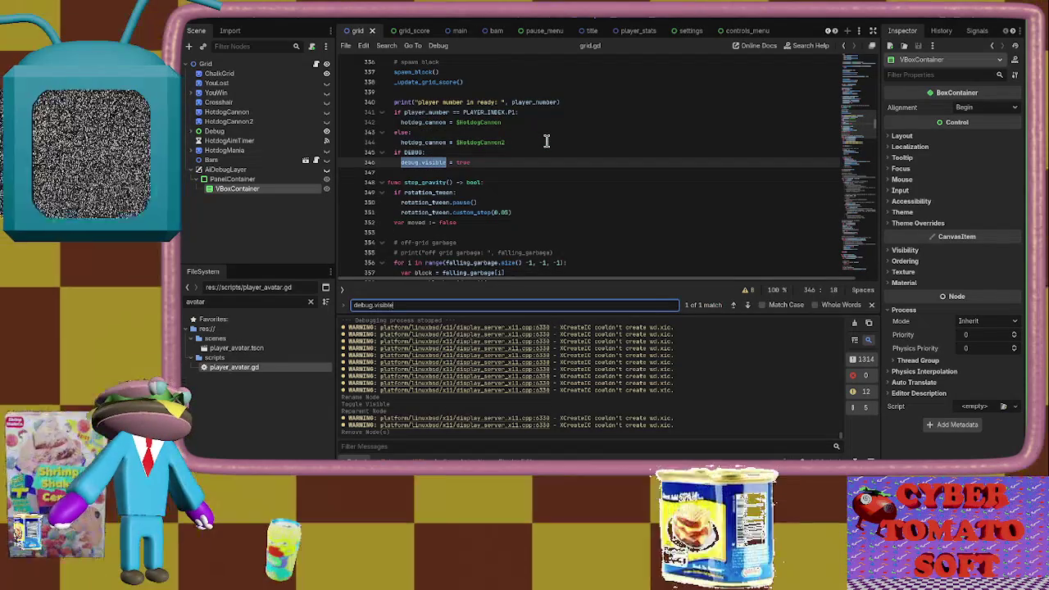
pyautogui.click(543, 155)
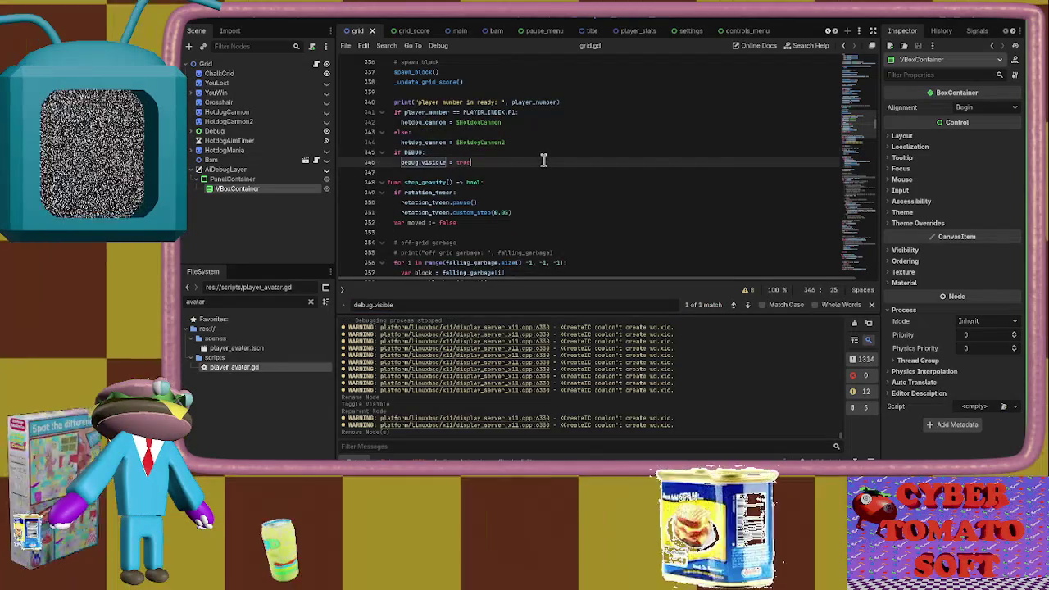
pyautogui.press('Return')
pyautogui.write('ai_debug')
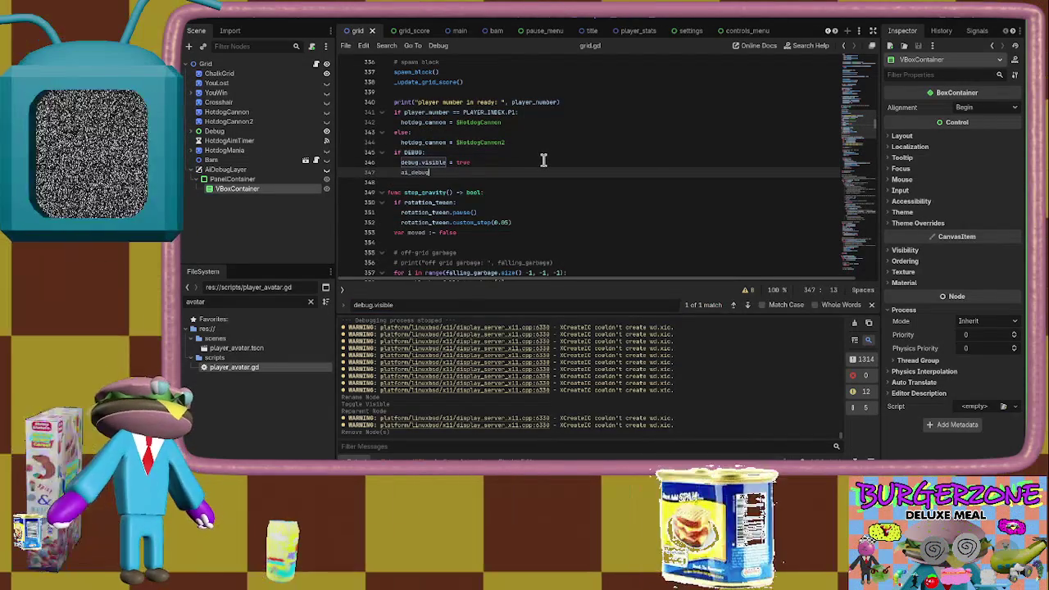
pyautogui.press('Down')
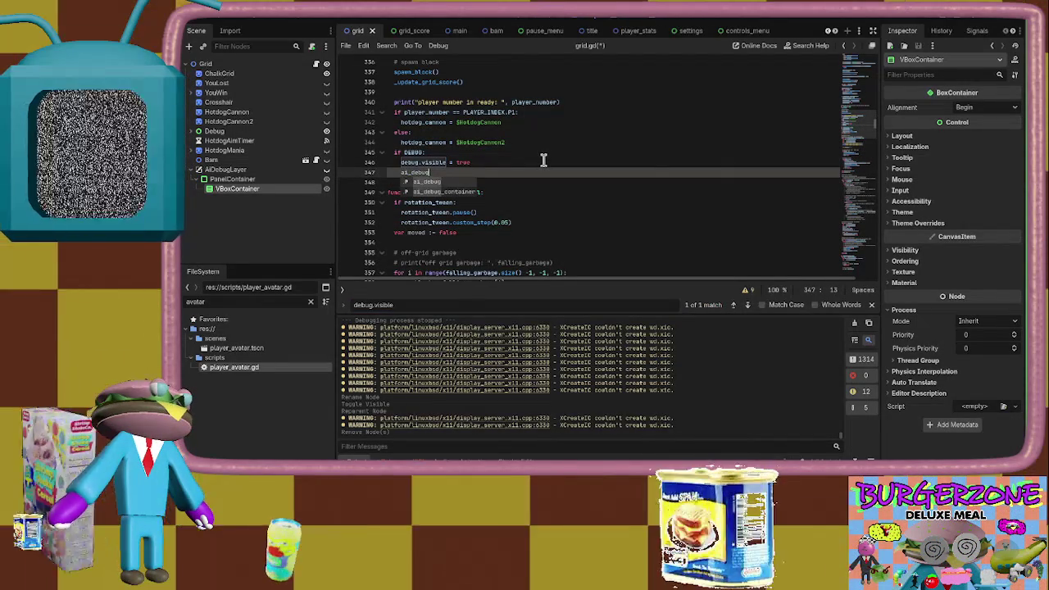
pyautogui.press('Return')
pyautogui.write('.visible = true')
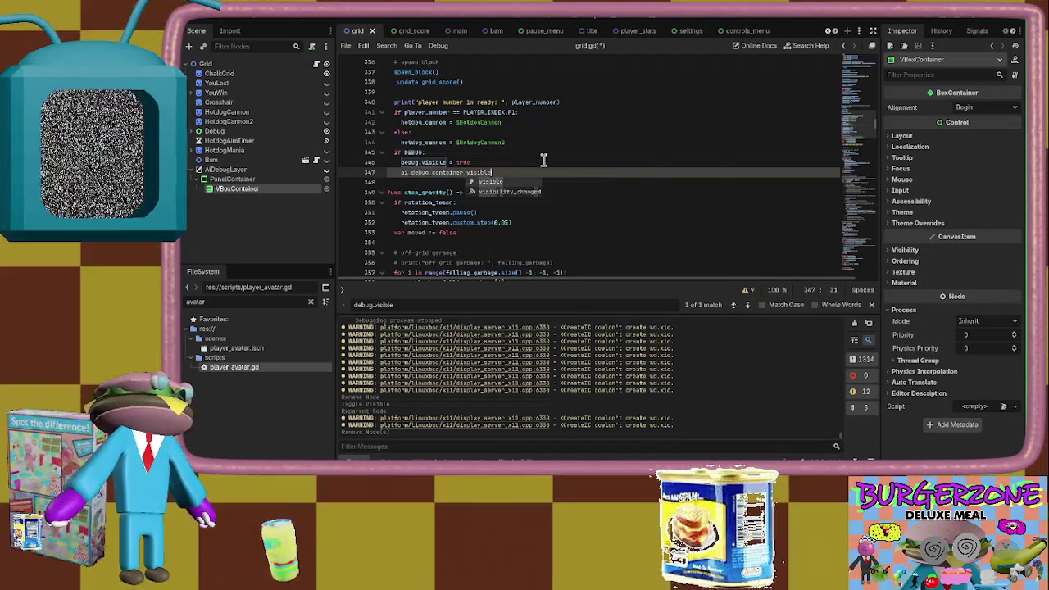
pyautogui.hotkey('ctrl', 's')
# Review the move-choosing code in cpu_ai.gd in vim, then return to Godot
pyautogui.hotkey('alt', 'Tab')
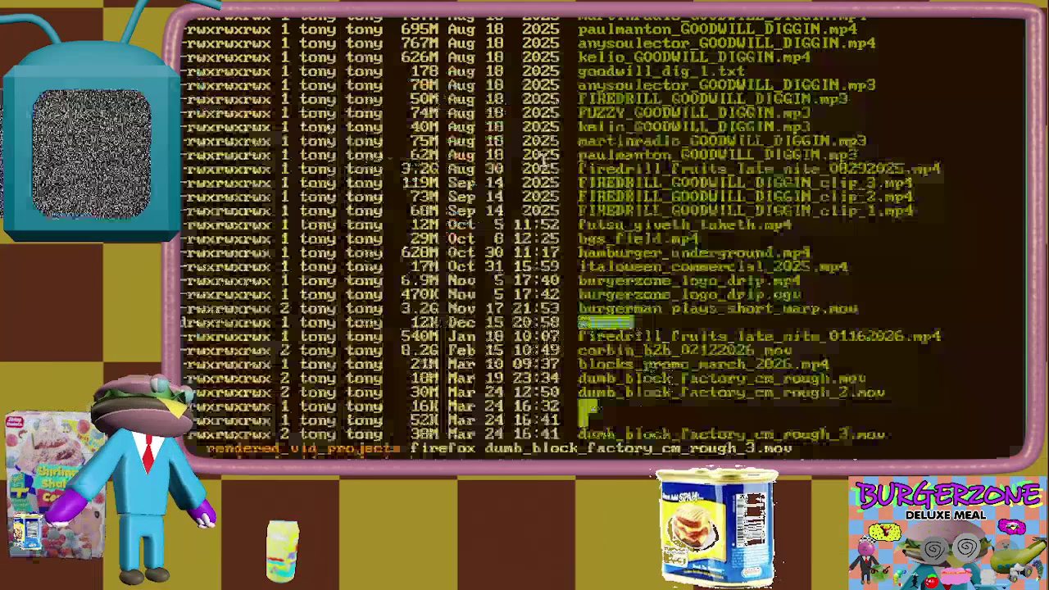
pyautogui.hotkey('alt', 'Tab')
pyautogui.hotkey('alt', 'Tab')
pyautogui.hotkey('alt', 'Tab')
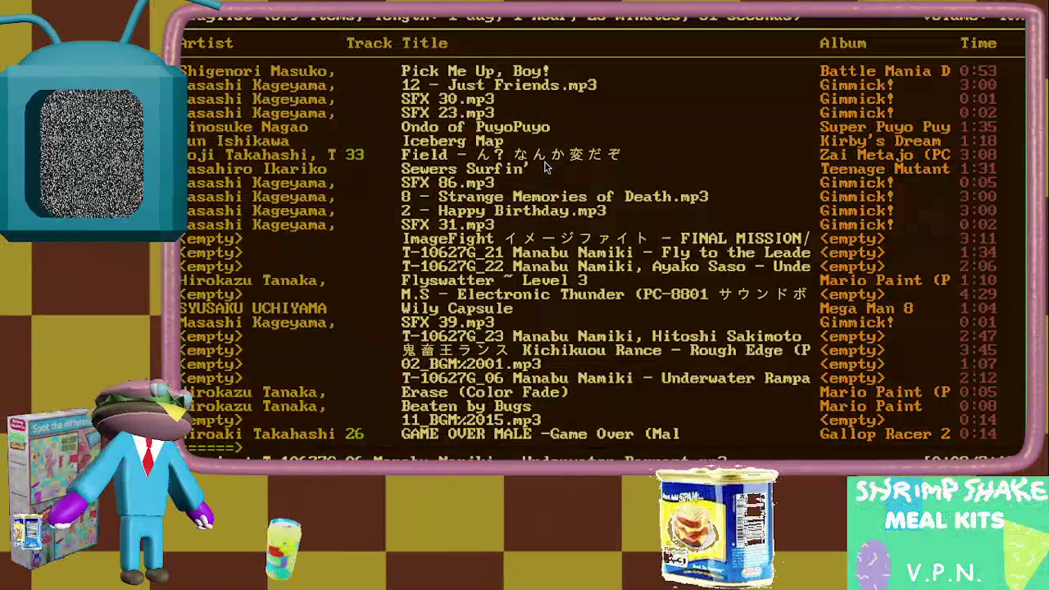
pyautogui.hotkey('alt', 'Tab')
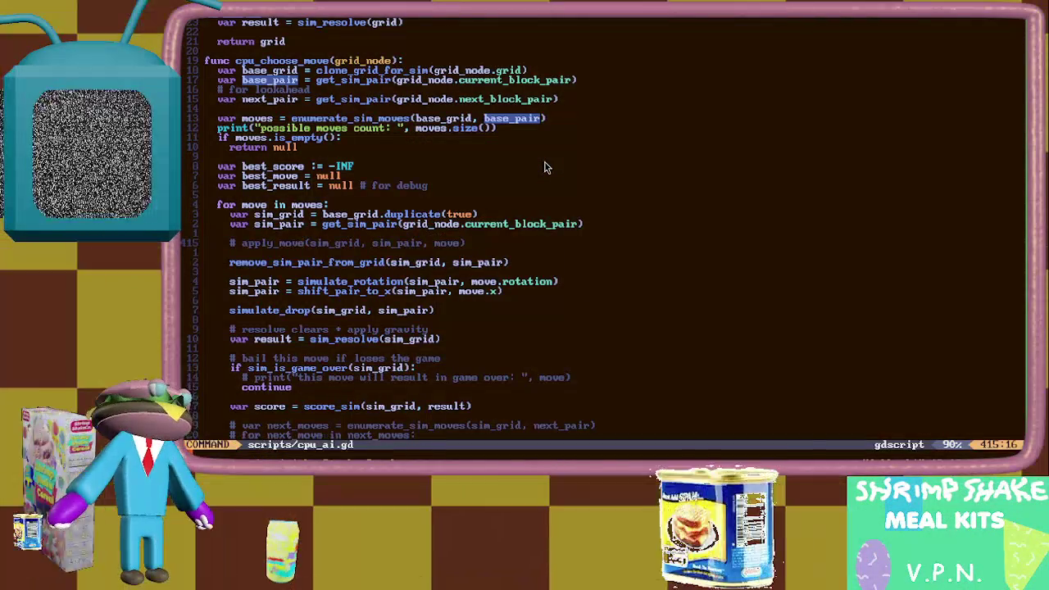
pyautogui.hotkey('alt', 'Tab')
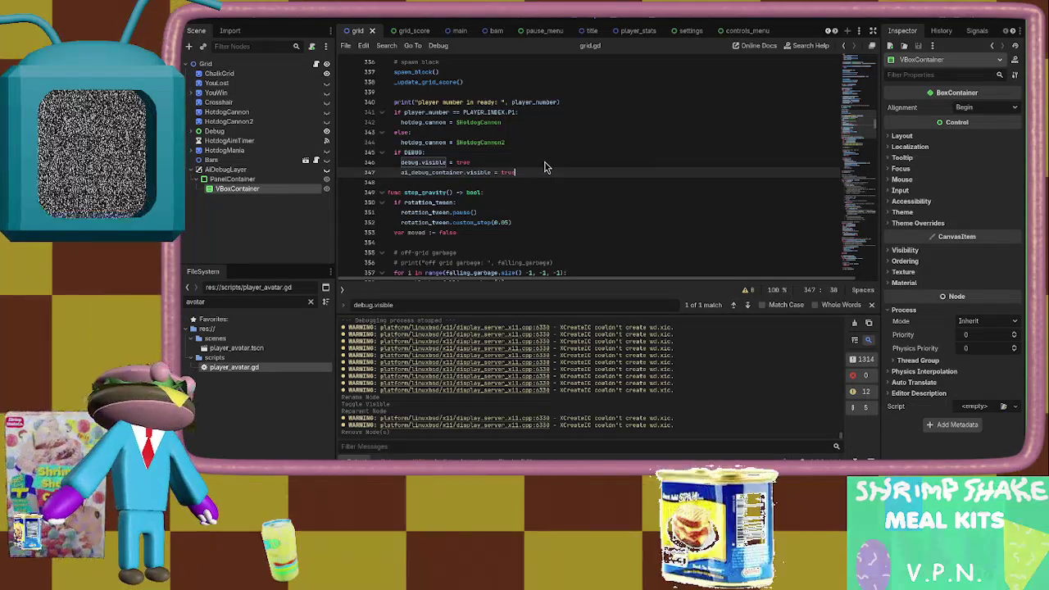
# Close the search and check the AIDebugLayer CanvasLayer declaration on line 8
pyautogui.press('Escape')
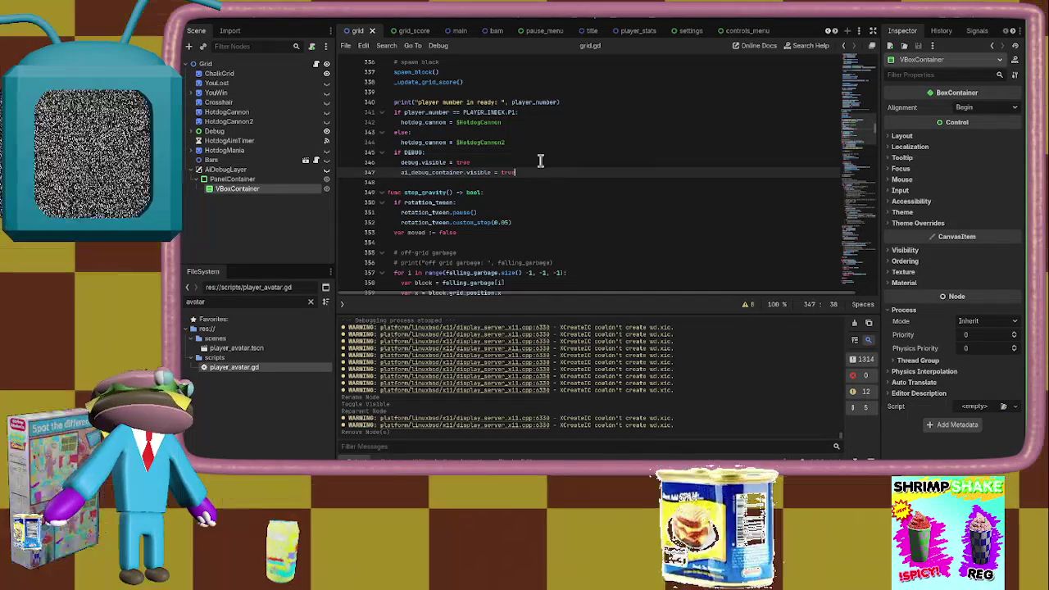
pyautogui.moveTo(848, 90); pyautogui.dragTo(854, 42)
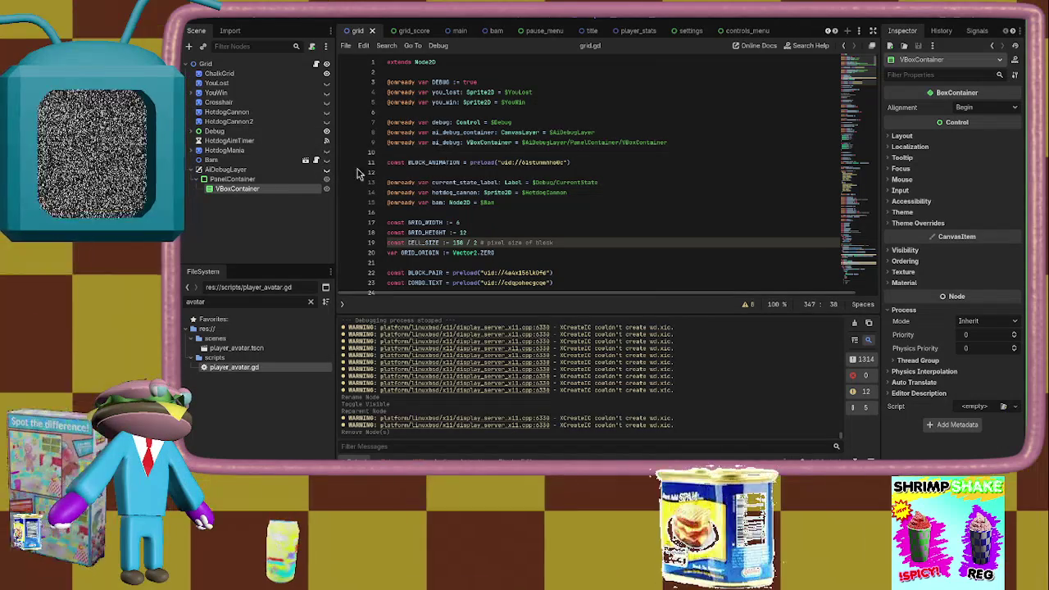
pyautogui.click(267, 171)
pyautogui.click(519, 131)
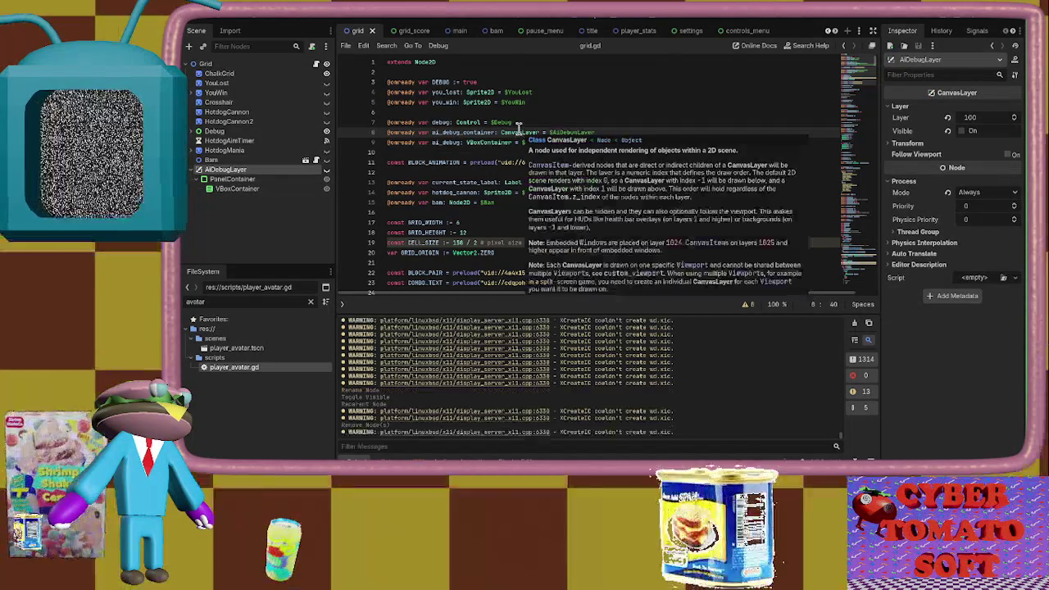
pyautogui.scroll(-3, 508, 127)
pyautogui.click(506, 123)
pyautogui.scroll(-5, 506, 125)
pyautogui.scroll(9, 506, 125)
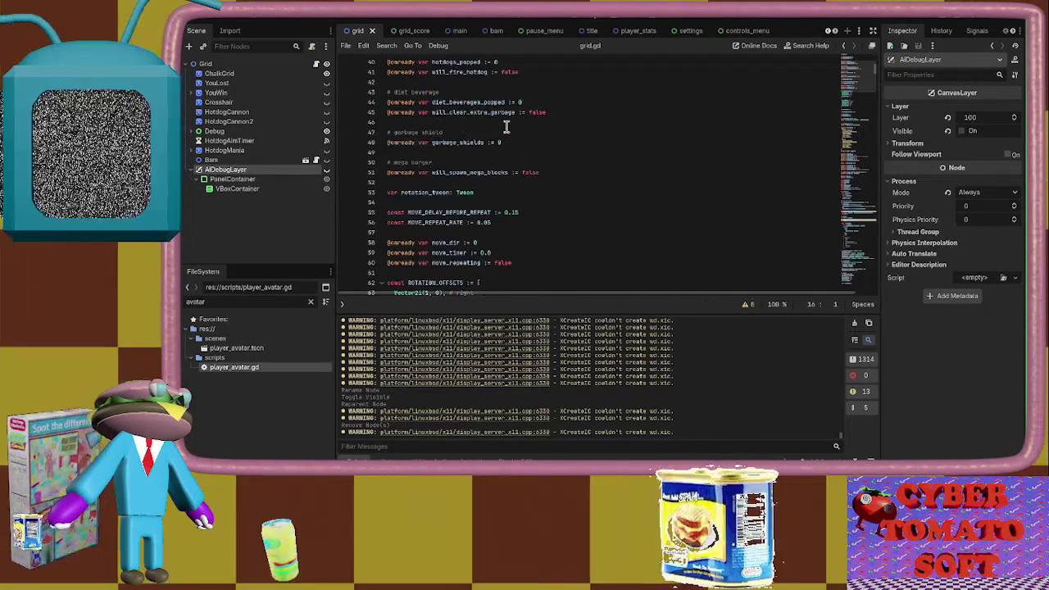
# Find the control_mode == CONTROL_MODES.CPU check on line 325 and select it
pyautogui.hotkey('ctrl', 'f')
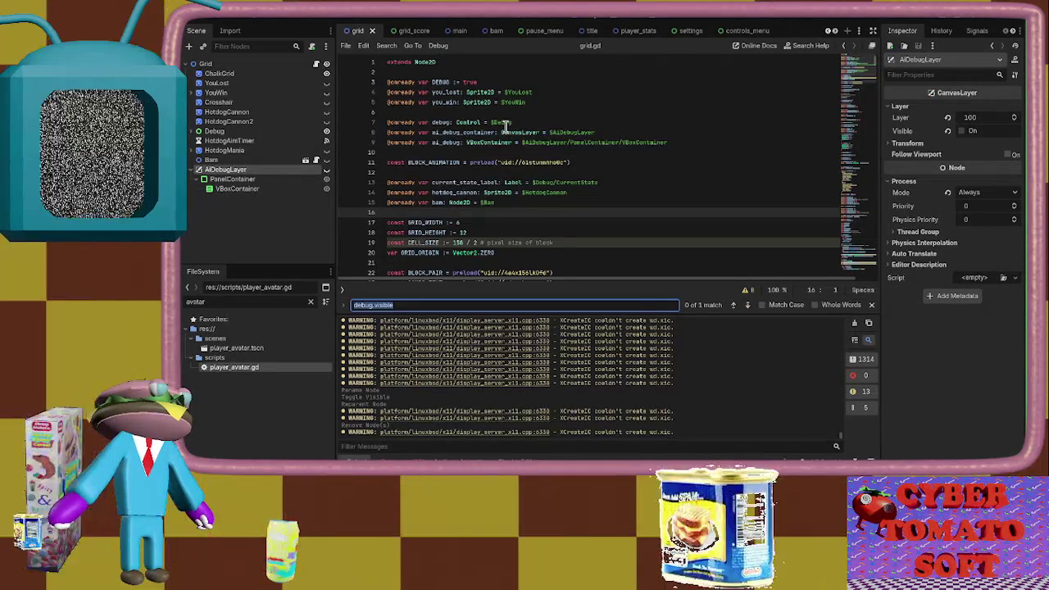
pyautogui.write('controlle')
pyautogui.press('BackSpace')
pyautogui.press('BackSpace')
pyautogui.write('_mode')
pyautogui.press('Return')
pyautogui.press('Return')
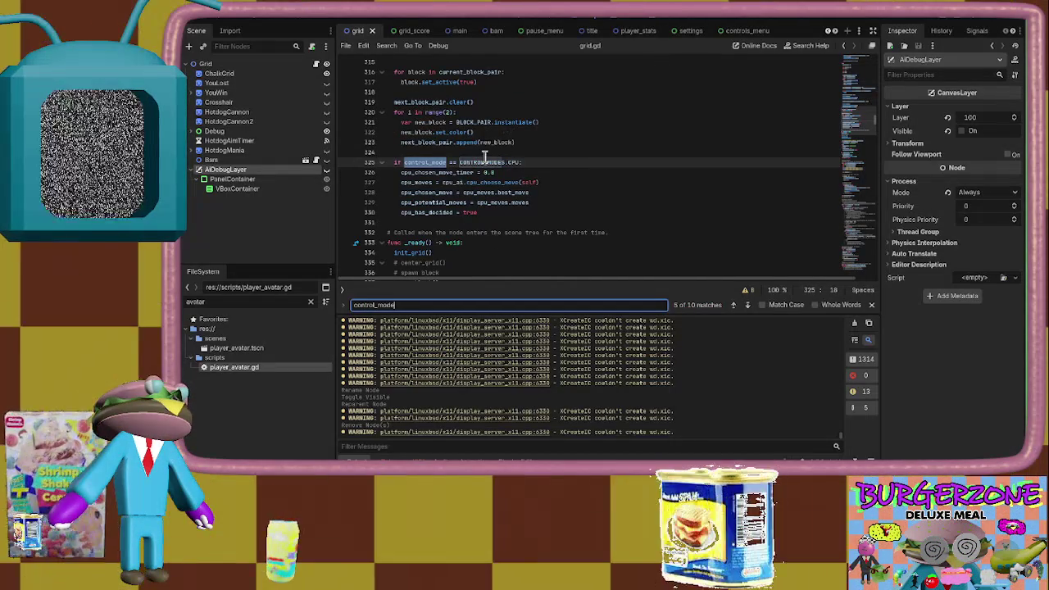
pyautogui.doubleClick(435, 161)
pyautogui.moveTo(435, 162); pyautogui.dragTo(481, 160)
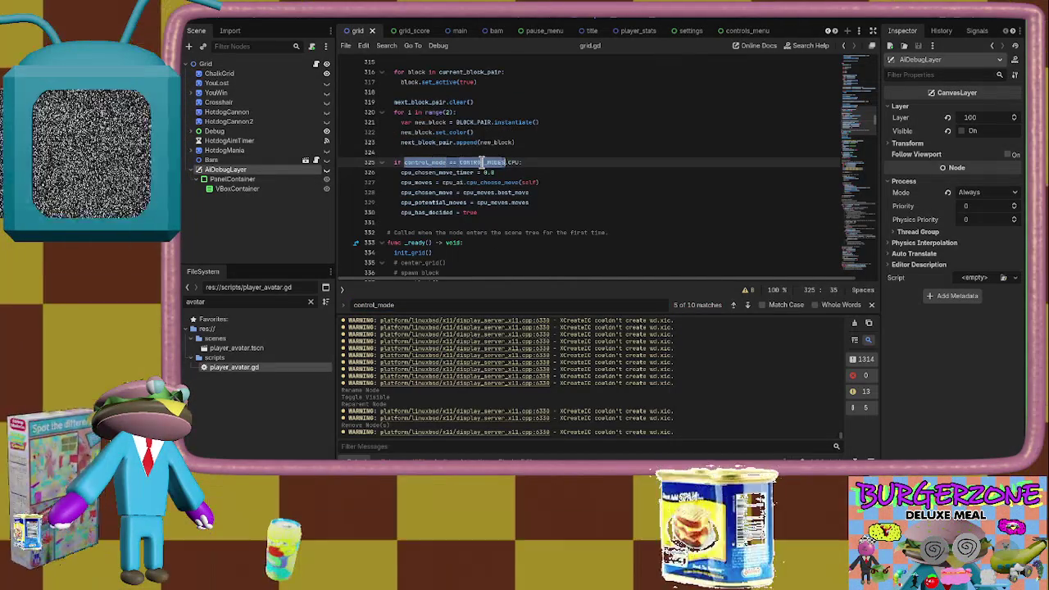
# Nest the ai_debug_container visibility line under 'if control_mode == CONTROL_MODES.CPU:', save, and run
pyautogui.hotkey('ctrl', 'f')
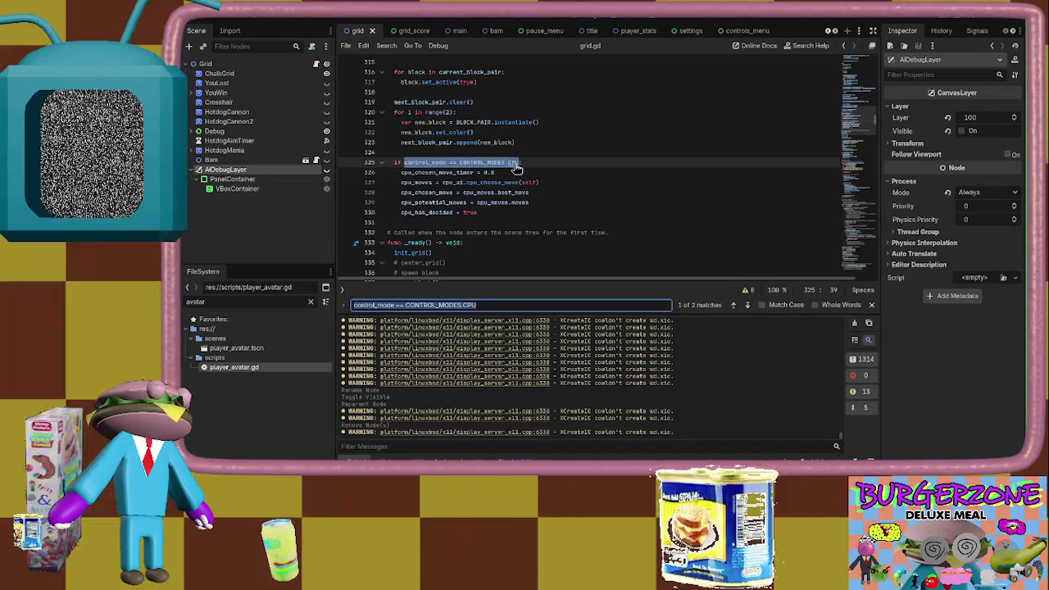
pyautogui.write('debug.')
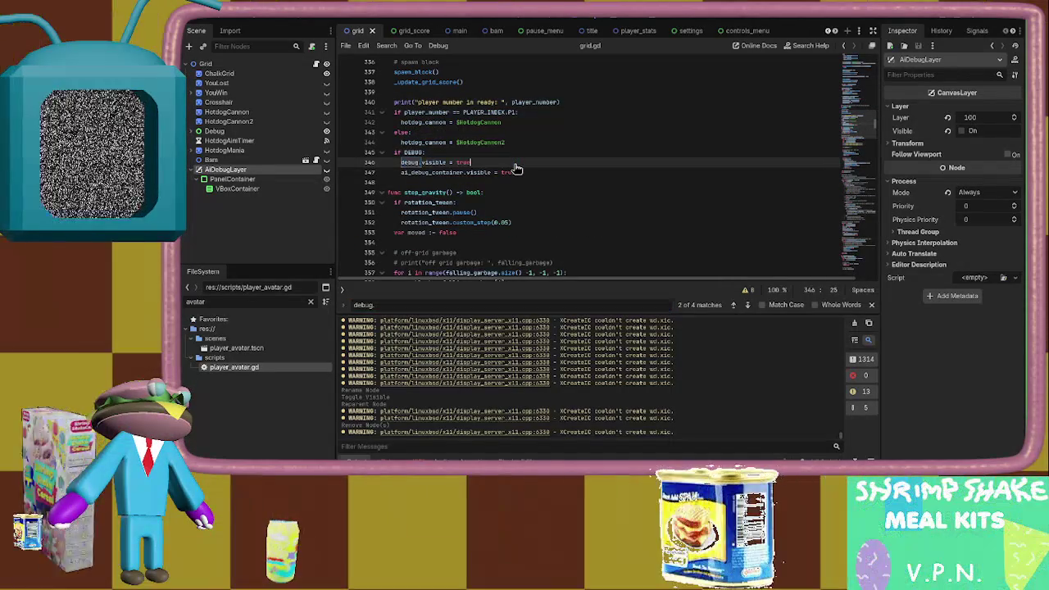
pyautogui.press('Return')
pyautogui.write('control_mode == CONTROL_MODES.CPU')
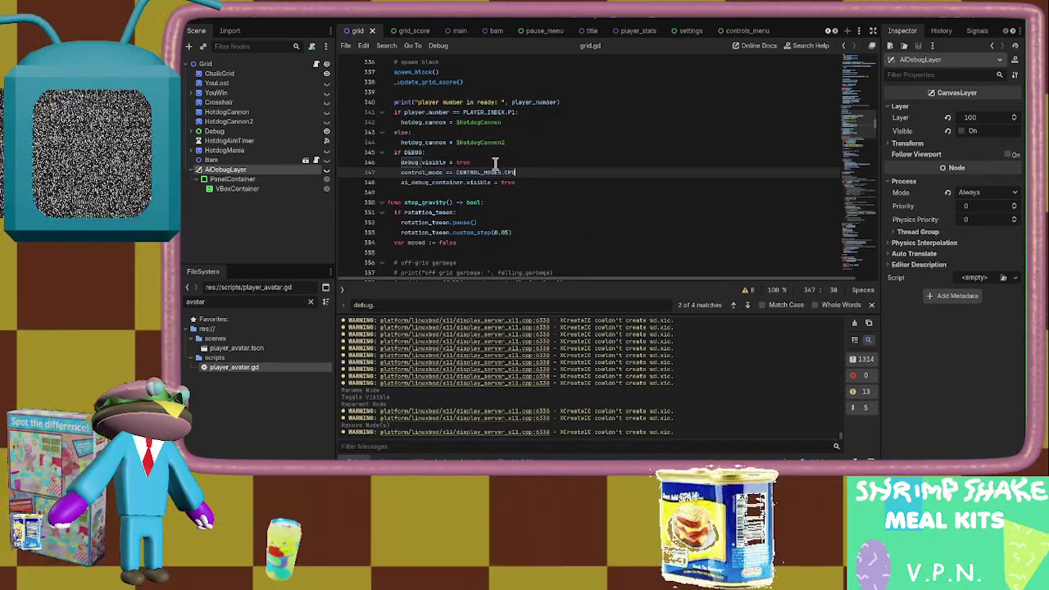
pyautogui.click(402, 172)
pyautogui.write('if')
pyautogui.press('End')
pyautogui.write(':')
pyautogui.press('Down')
pyautogui.press('Home')
pyautogui.press('Tab')
pyautogui.hotkey('ctrl', 's')
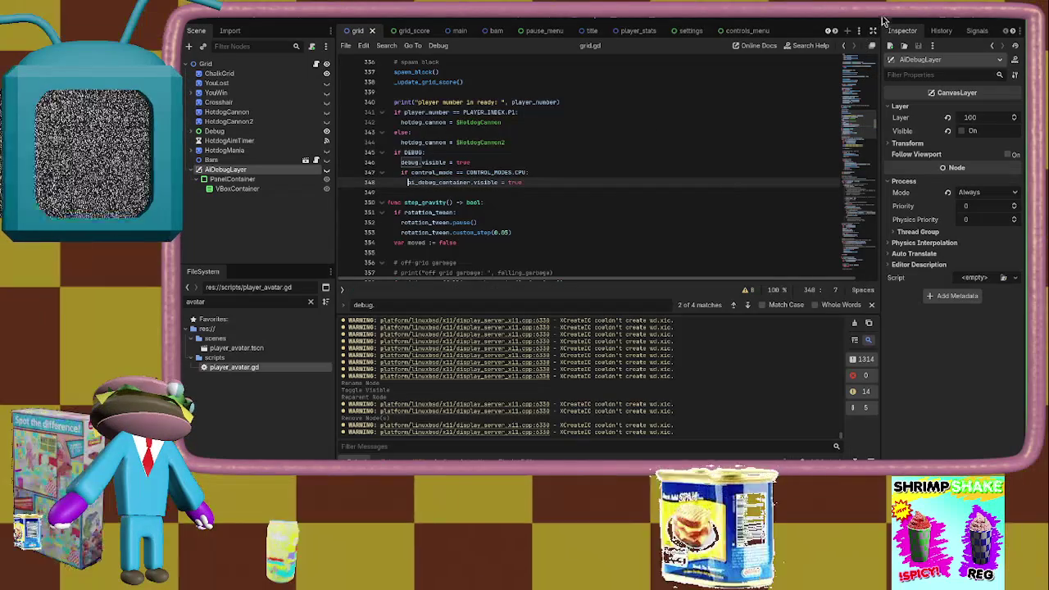
pyautogui.click(877, 27)
# Start a one-player game and trace the line 189 error to ai_debug_container's position assignment
pyautogui.click(608, 369)
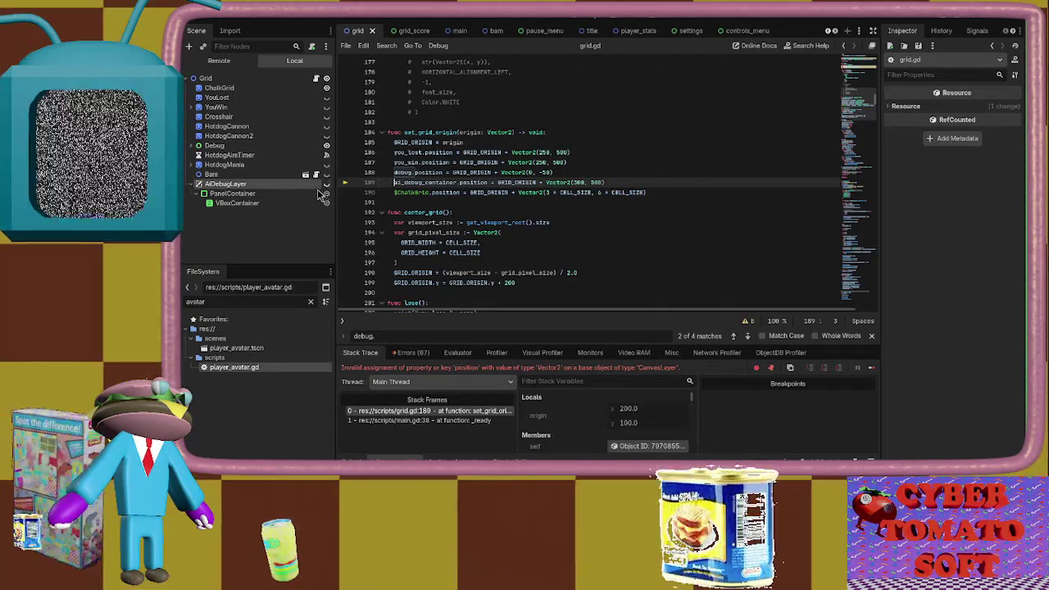
pyautogui.doubleClick(445, 182)
pyautogui.hotkey('ctrl', 'f')
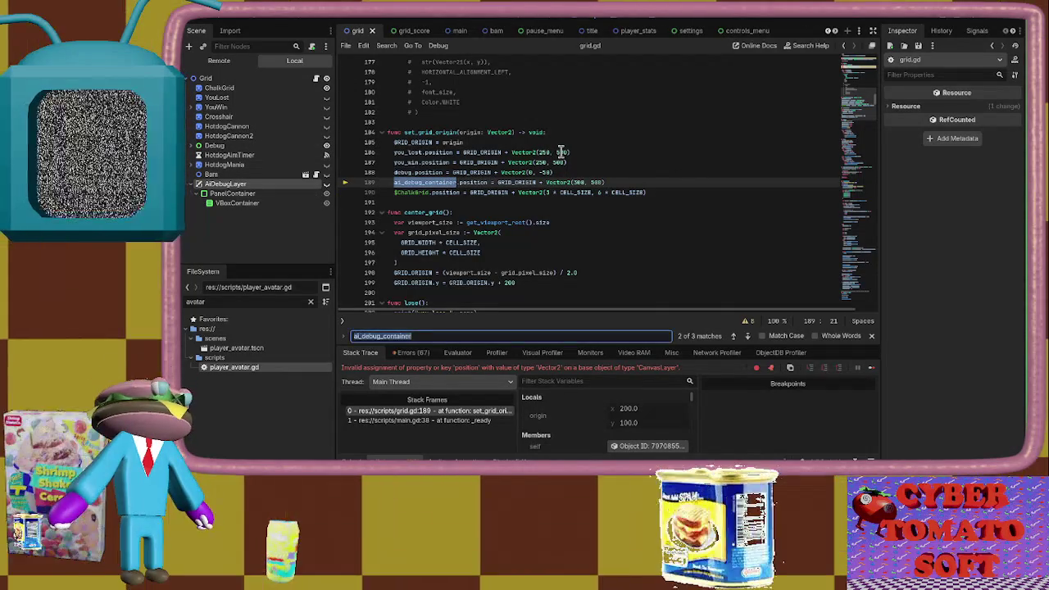
pyautogui.press('Return')
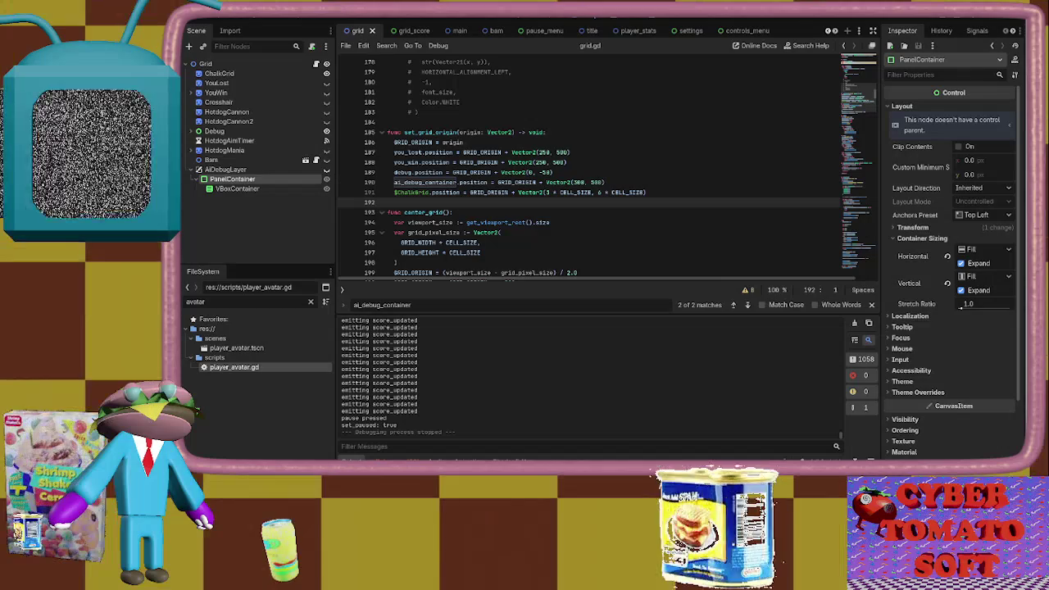
pyautogui.click(276, 170)
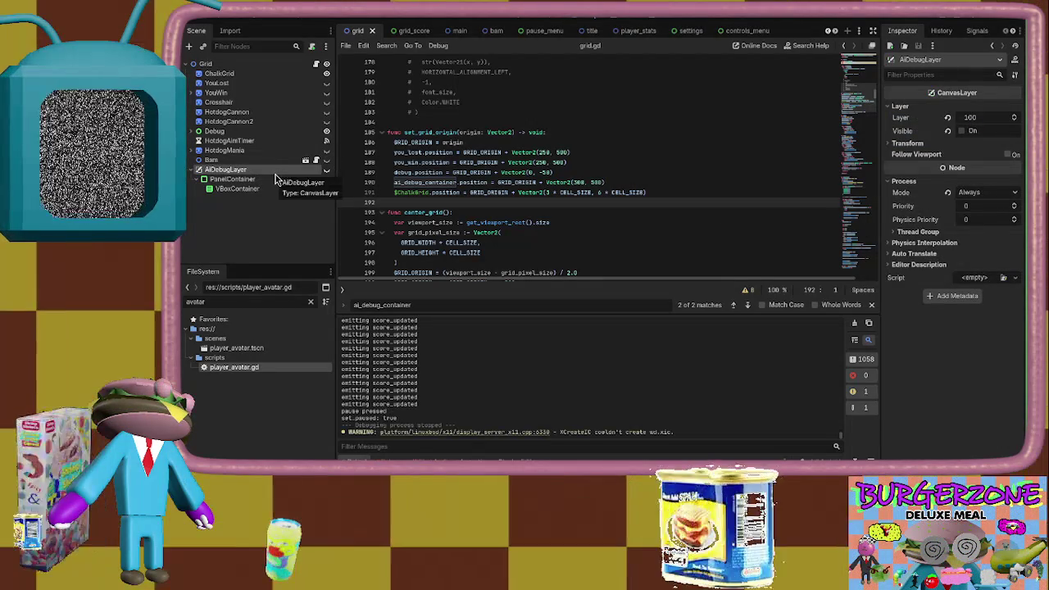
pyautogui.click(280, 179)
pyautogui.moveTo(858, 96); pyautogui.dragTo(858, 58)
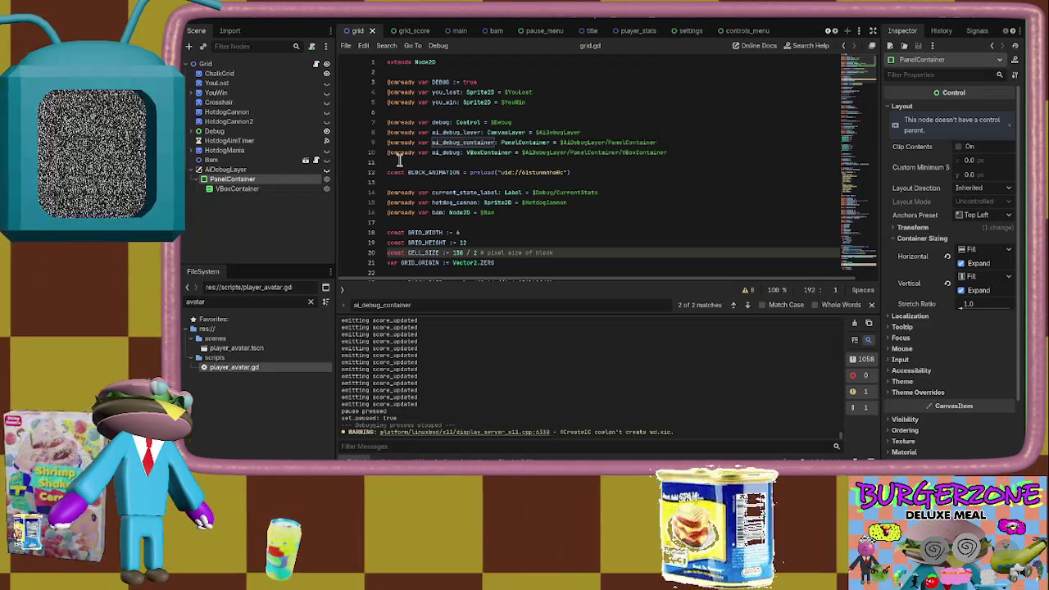
pyautogui.click(471, 161)
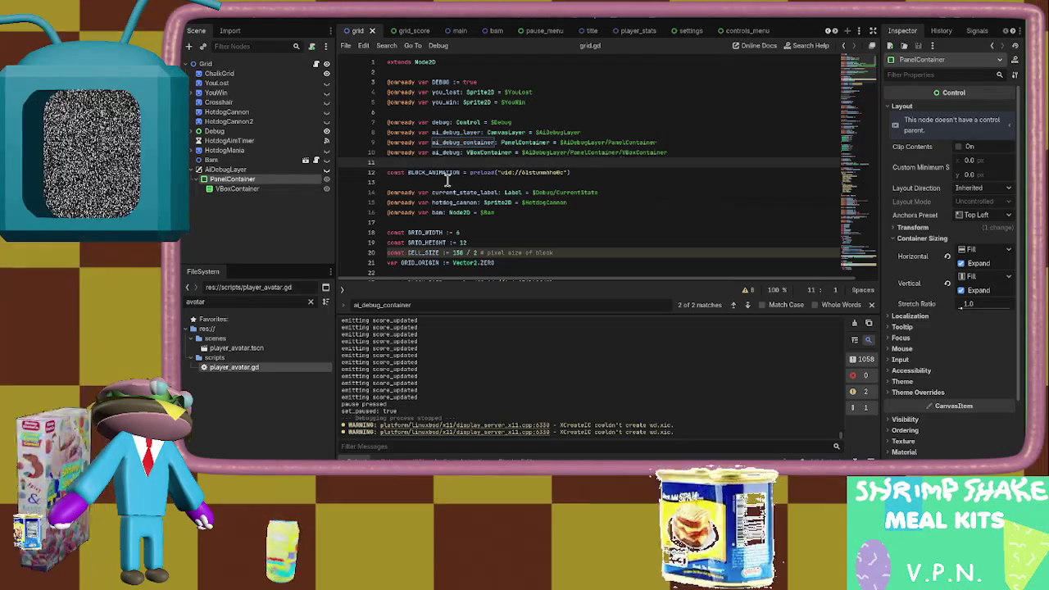
pyautogui.click(455, 142)
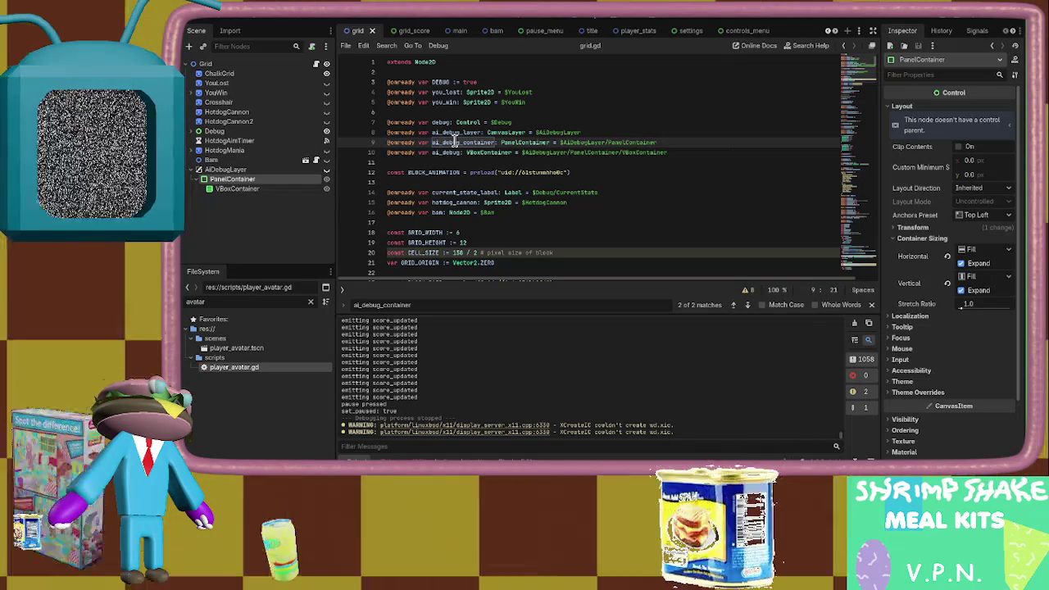
pyautogui.scroll(-3, 455, 164)
pyautogui.scroll(3, 454, 164)
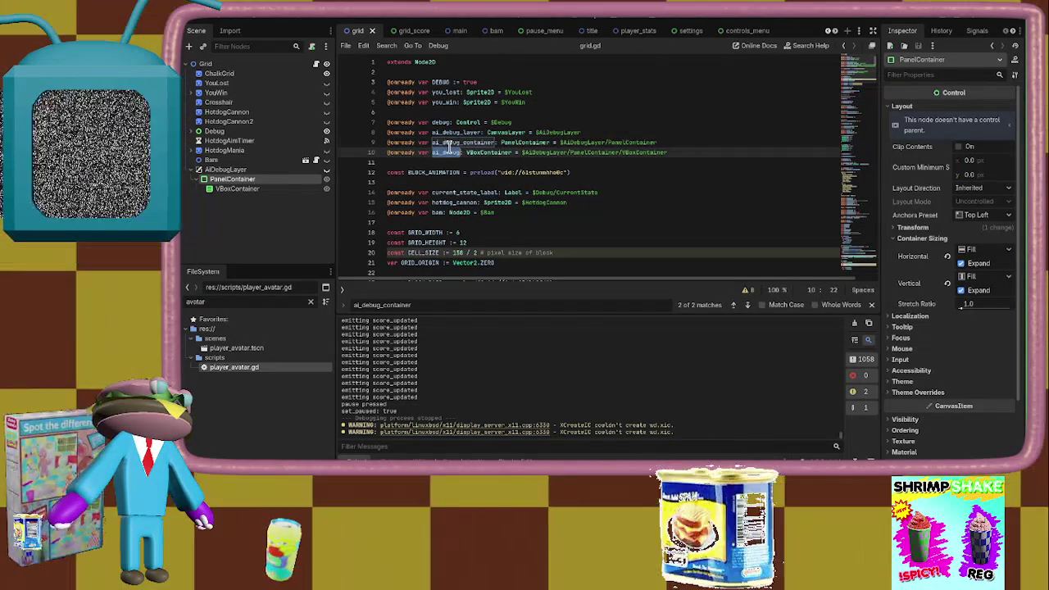
pyautogui.doubleClick(448, 143)
pyautogui.hotkey('ctrl', 'f')
pyautogui.press('Return')
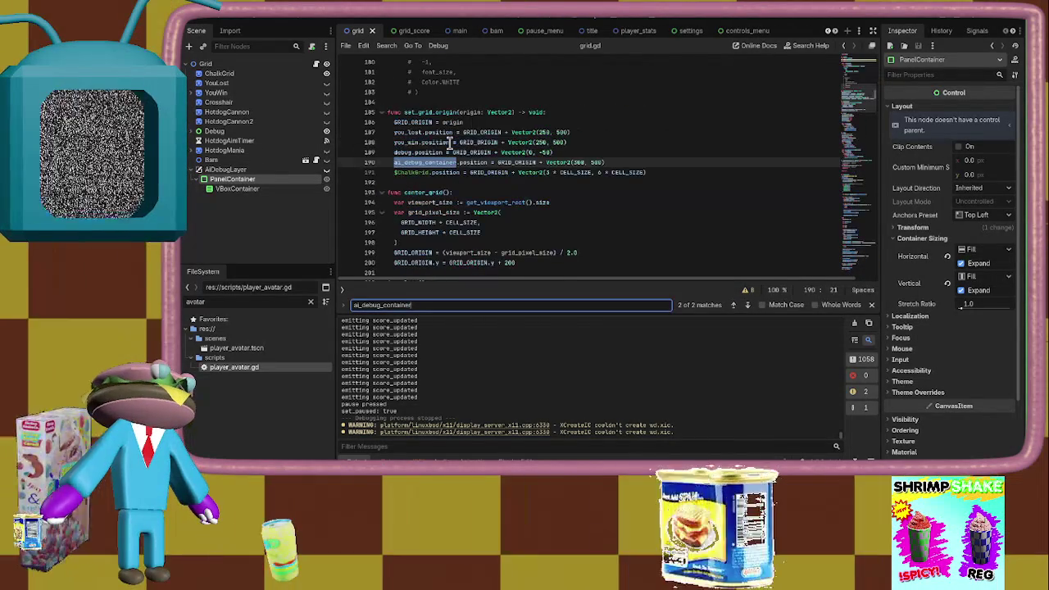
pyautogui.scroll(3, 450, 143)
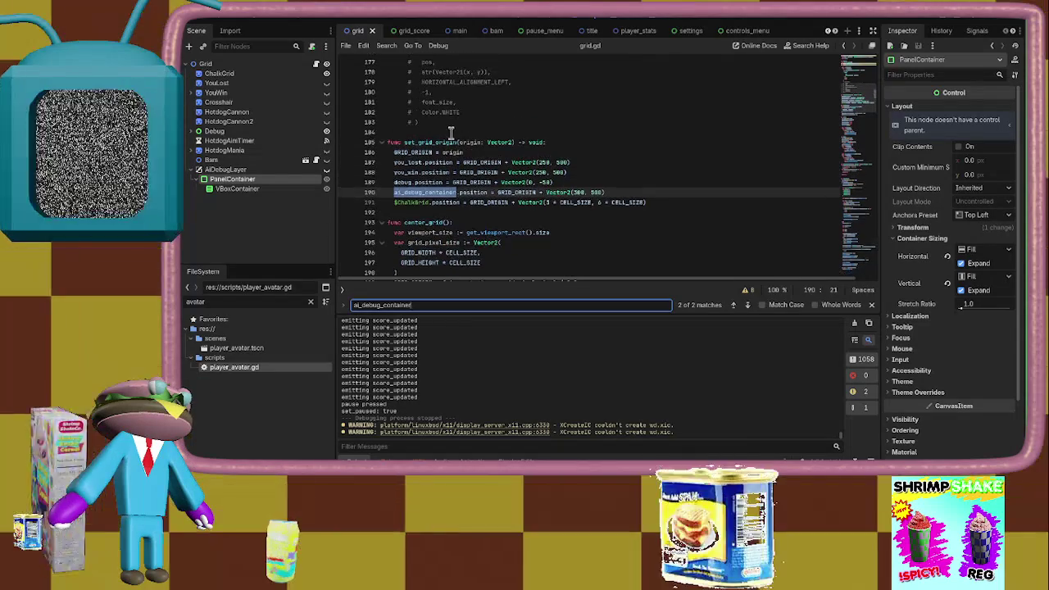
pyautogui.click(451, 140)
# Write func _gui_input(event) with nested checks for a pressed left mouse button
pyautogui.write('func _gui_input')
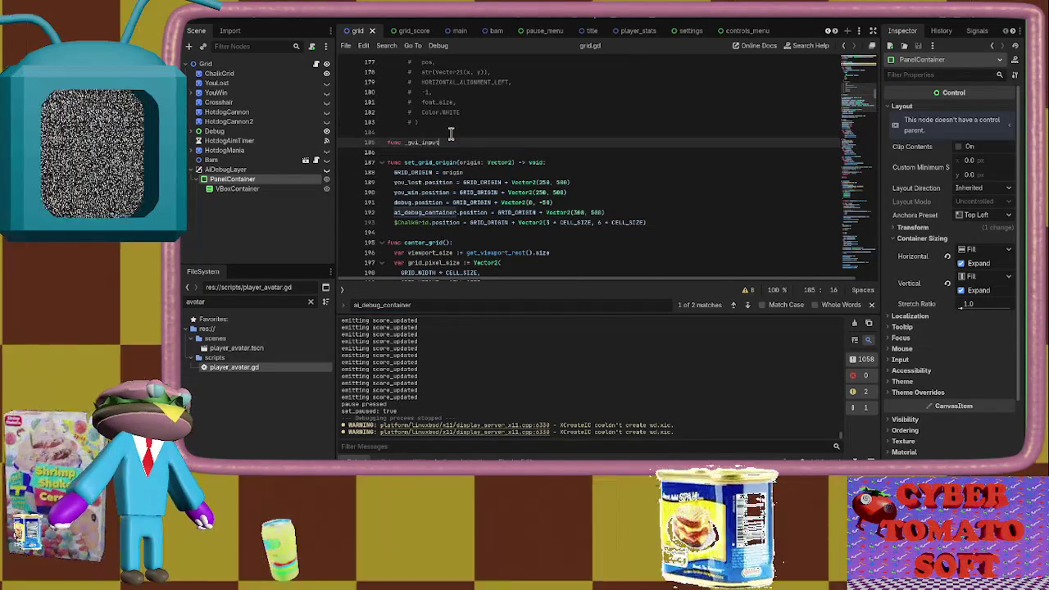
pyautogui.write('(event')
pyautogui.press('Down')
pyautogui.press('Up')
pyautogui.press('End')
pyautogui.write(':')
pyautogui.press('Return')
pyautogui.write('if eve')
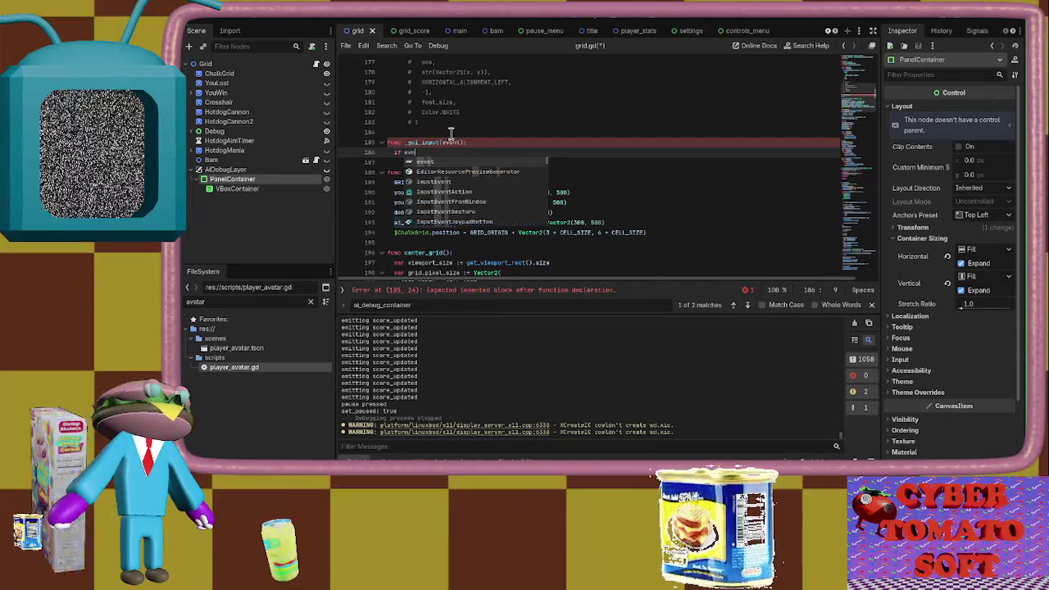
pyautogui.write('nt is InputE')
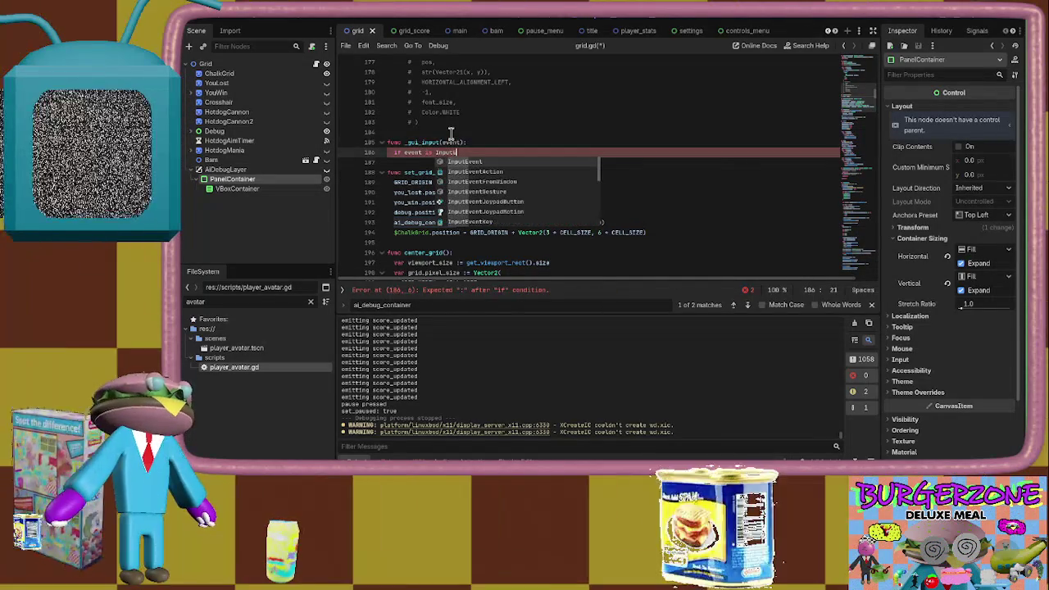
pyautogui.write('ventMouseButton:')
pyautogui.press('Return')
pyautogui.write('if e')
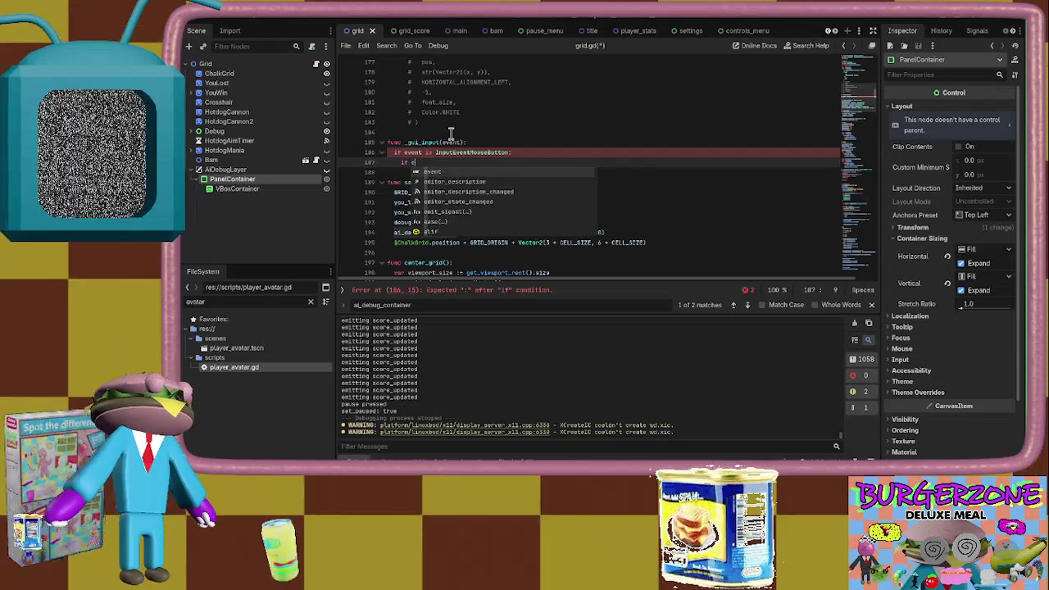
pyautogui.write('vent.button_inde')
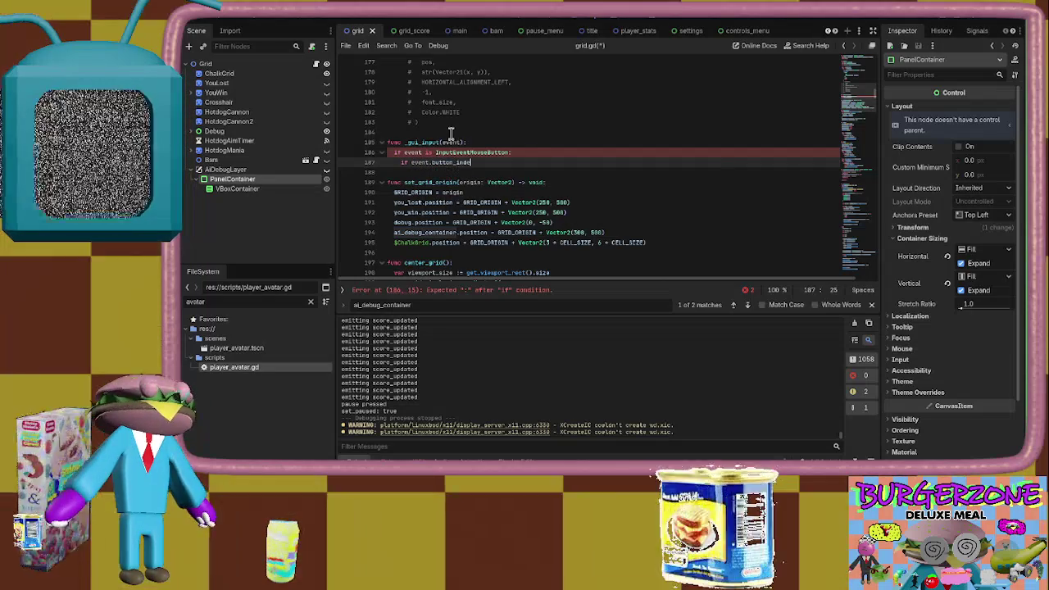
pyautogui.write('x == MOUSE_')
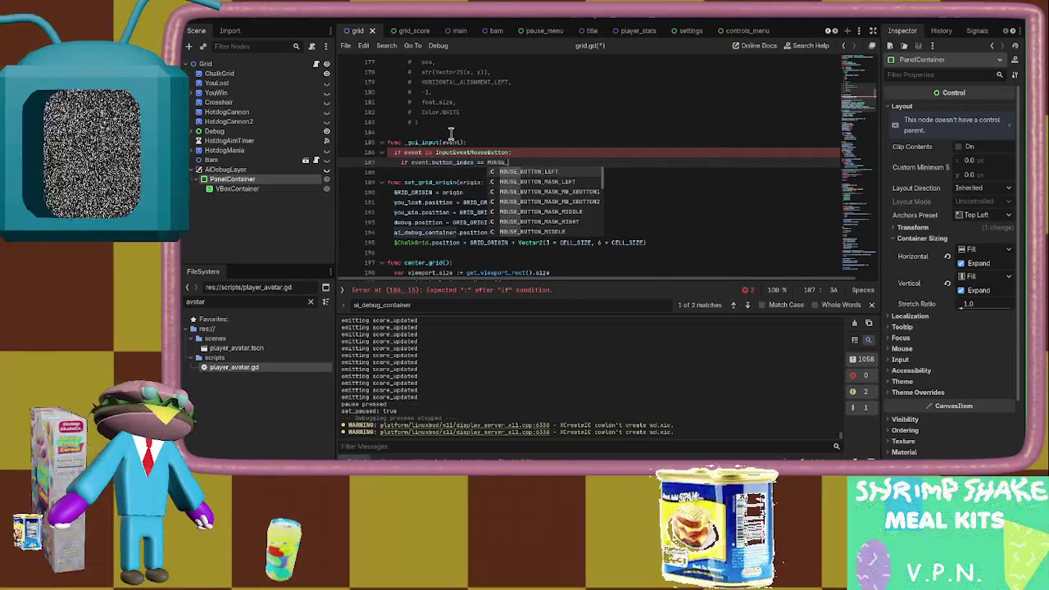
pyautogui.write('BUTTON_LEFT:')
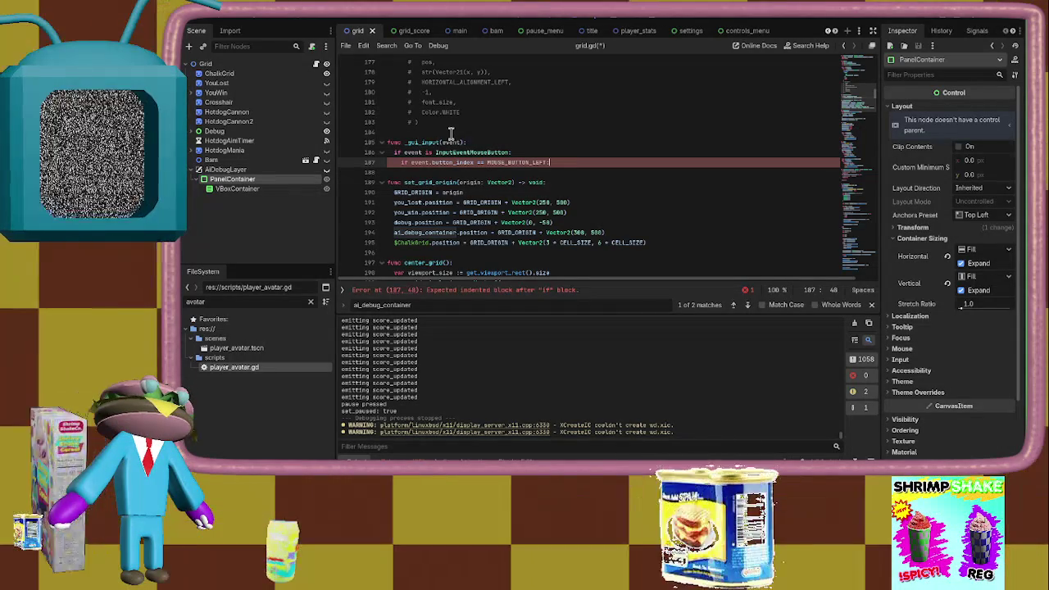
pyautogui.press('Return')
pyautogui.write('if event.presse')
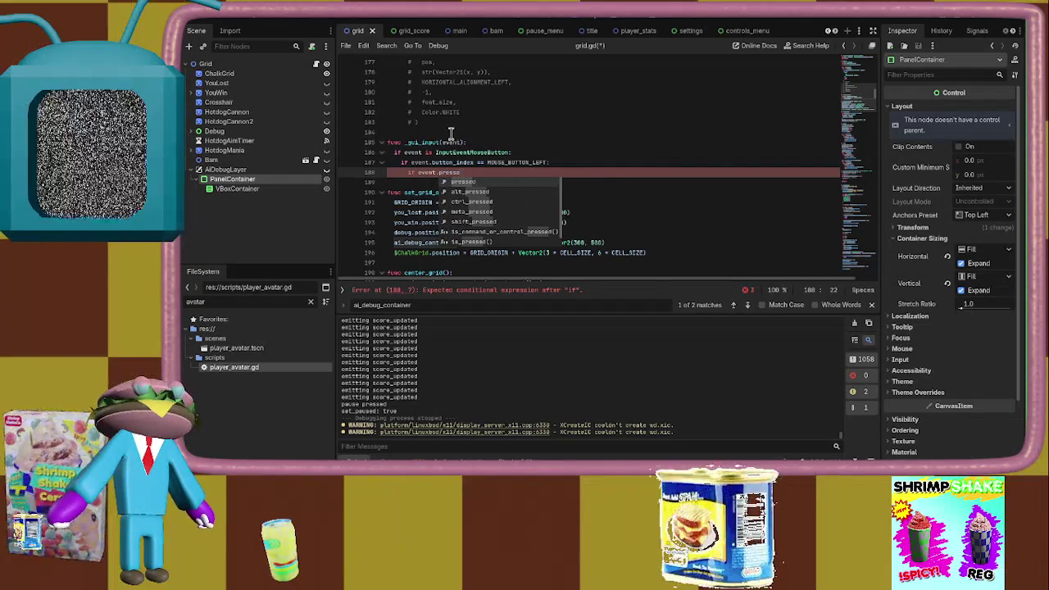
pyautogui.write('d:')
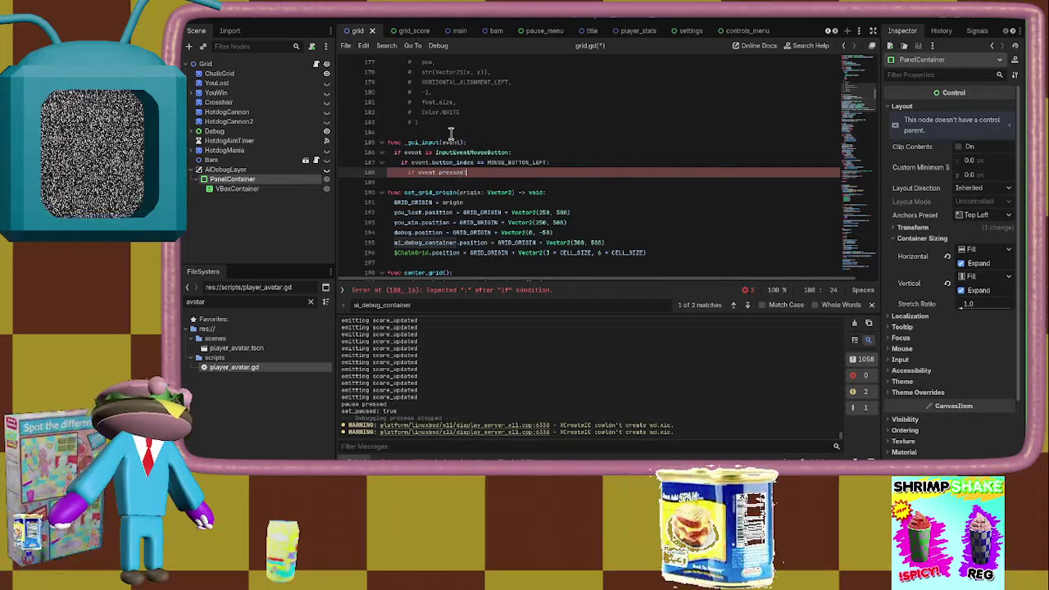
pyautogui.press('Return')
# On press set dragging and drag_offset from ai_debug_container's global_position; otherwise set dragging = false
pyautogui.write('ng = true')
pyautogui.press('Return')
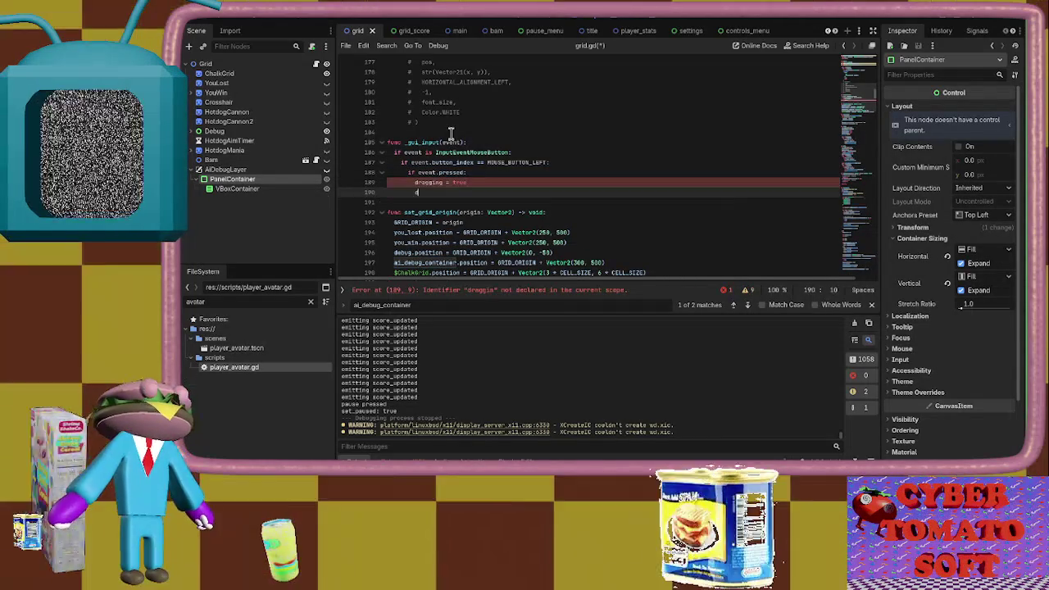
pyautogui.write('=')
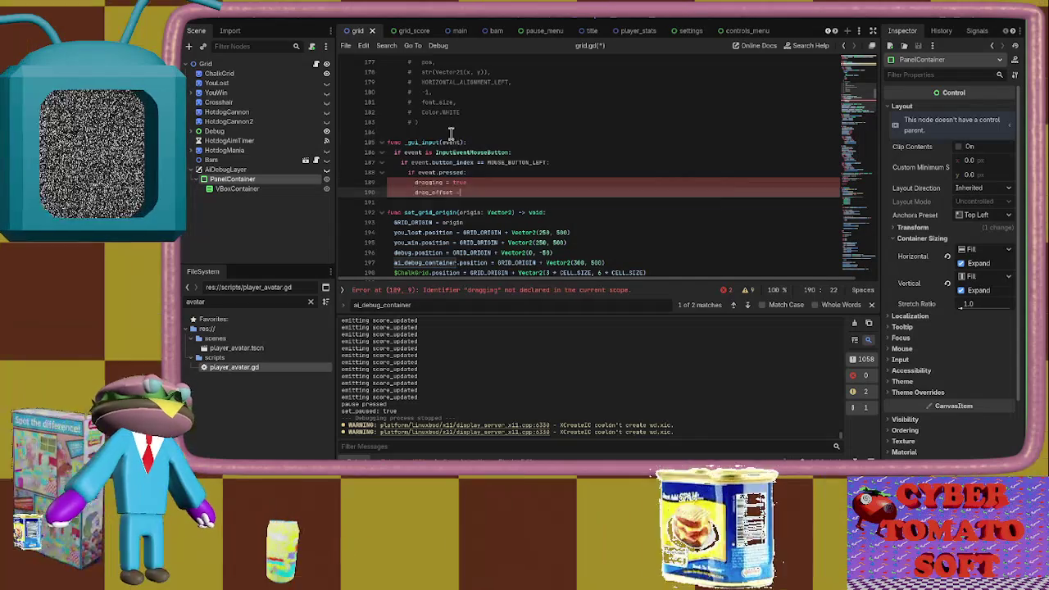
pyautogui.write('al')
pyautogui.press('Return')
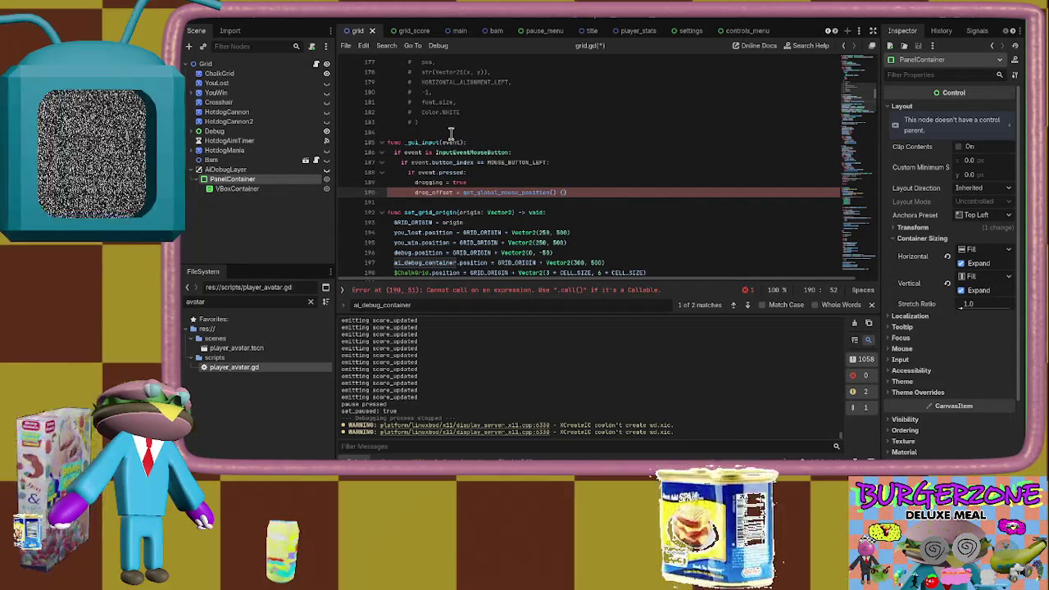
pyautogui.press('BackSpace')
pyautogui.write('- ai')
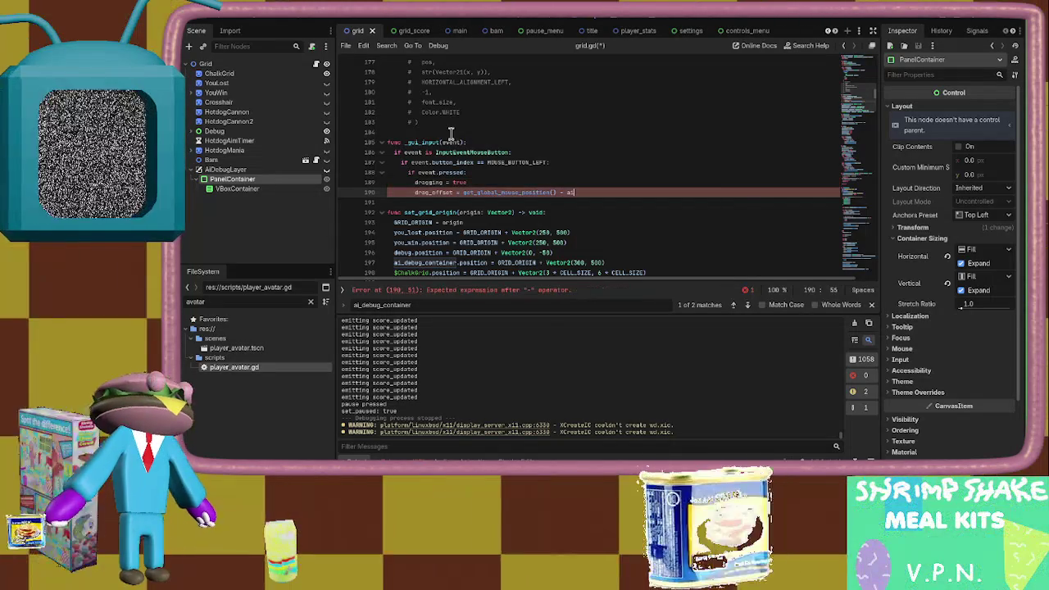
pyautogui.write('_debug_')
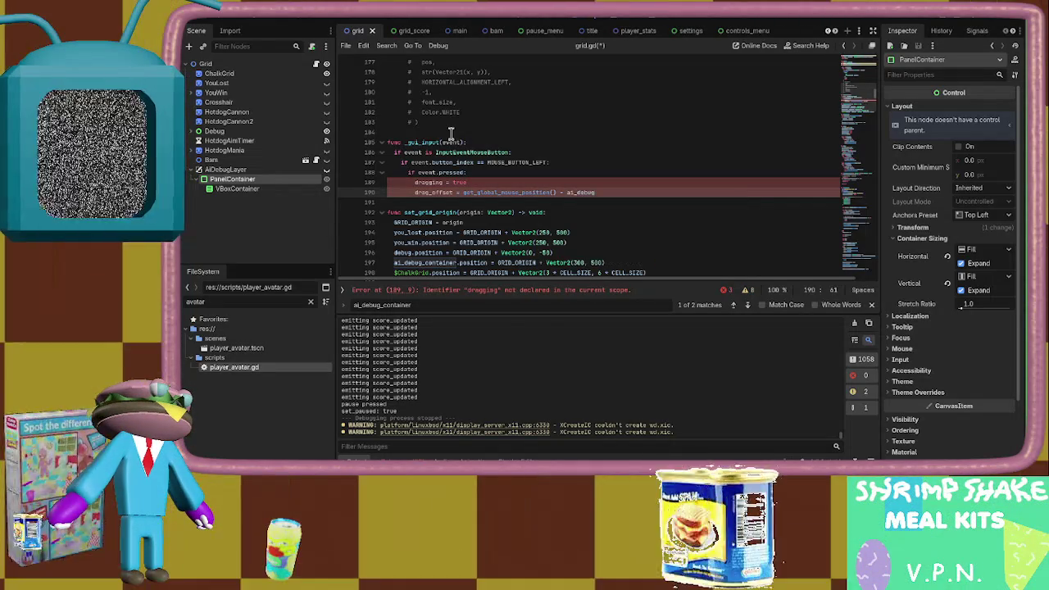
pyautogui.write('container.posit')
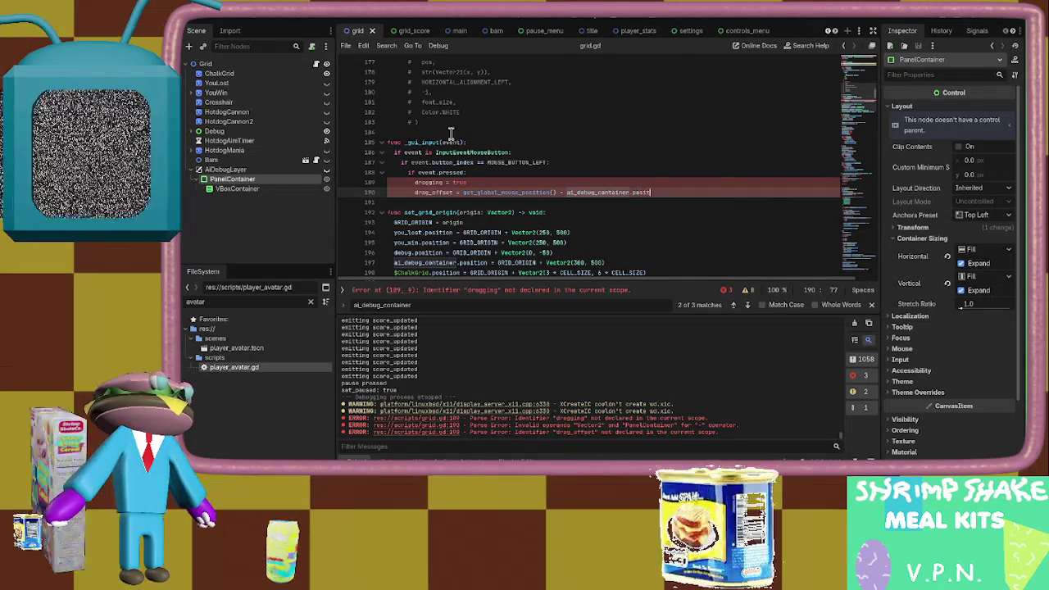
pyautogui.press('BackSpace')
pyautogui.press('BackSpace')
pyautogui.press('BackSpace')
pyautogui.press('BackSpace')
pyautogui.press('BackSpace')
pyautogui.write('global_')
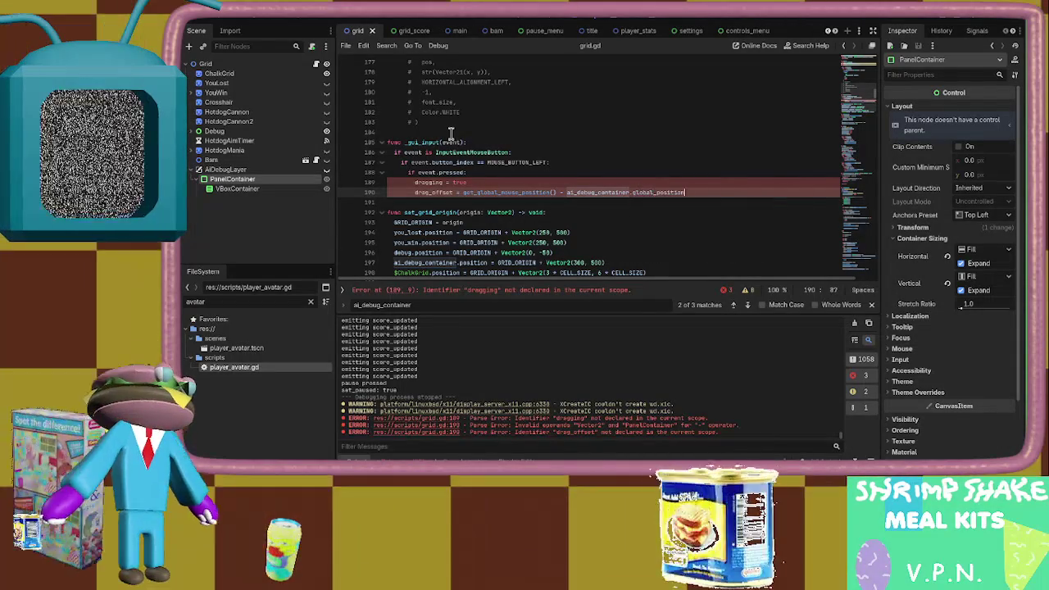
pyautogui.press('Return')
pyautogui.press('Return')
pyautogui.press('BackSpace')
pyautogui.write('else:')
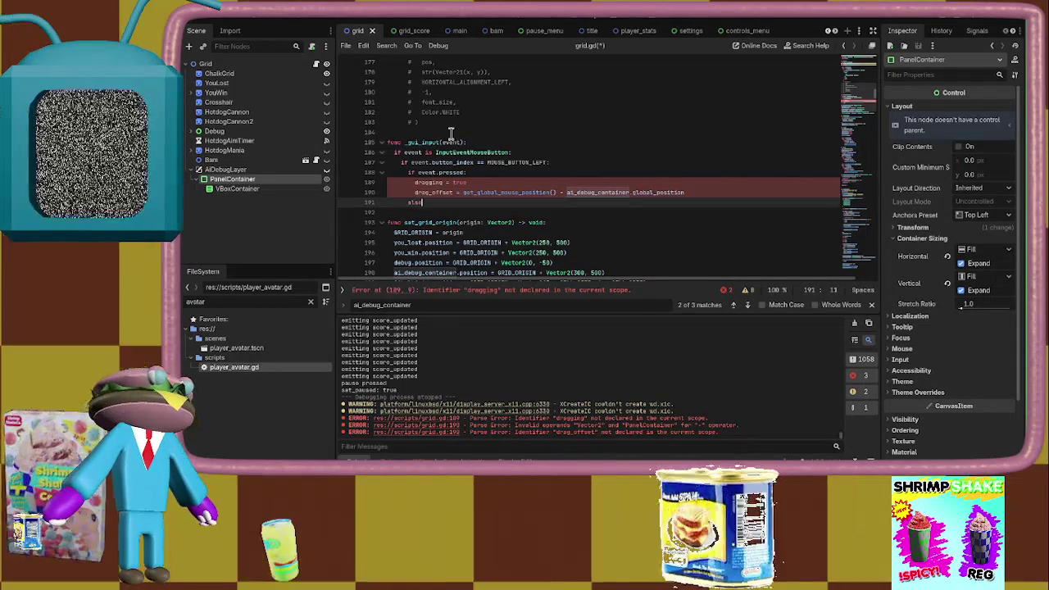
pyautogui.press('Return')
pyautogui.write('dragging = false')
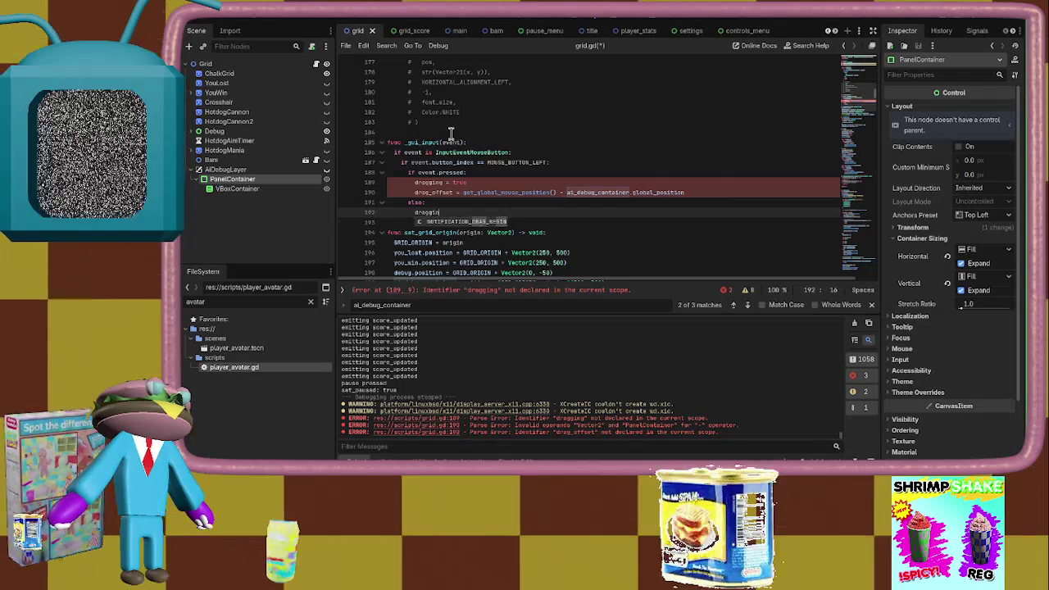
pyautogui.hotkey('ctrl', 's')
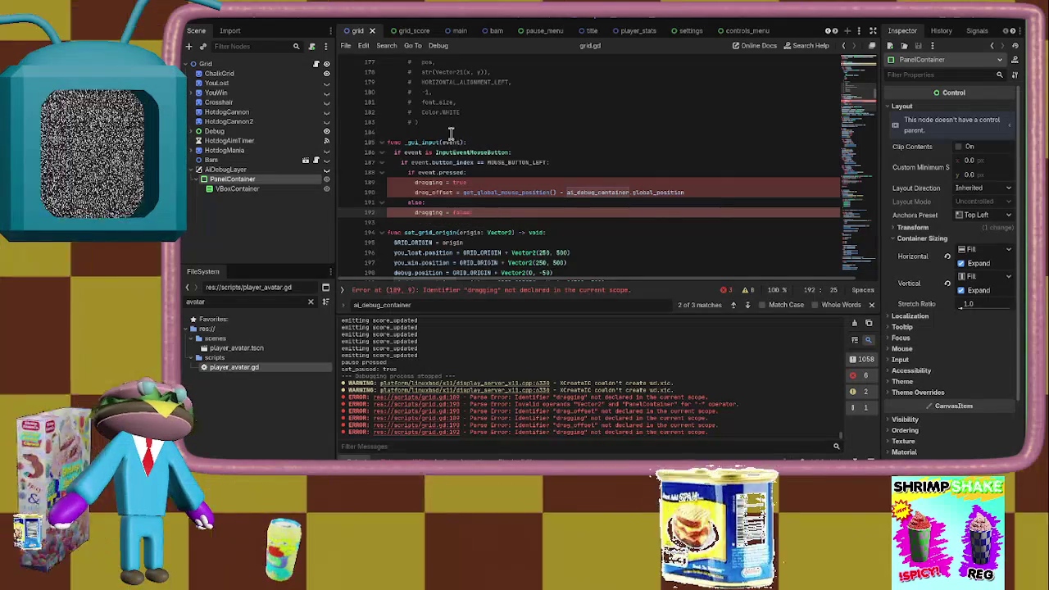
pyautogui.press('Return')
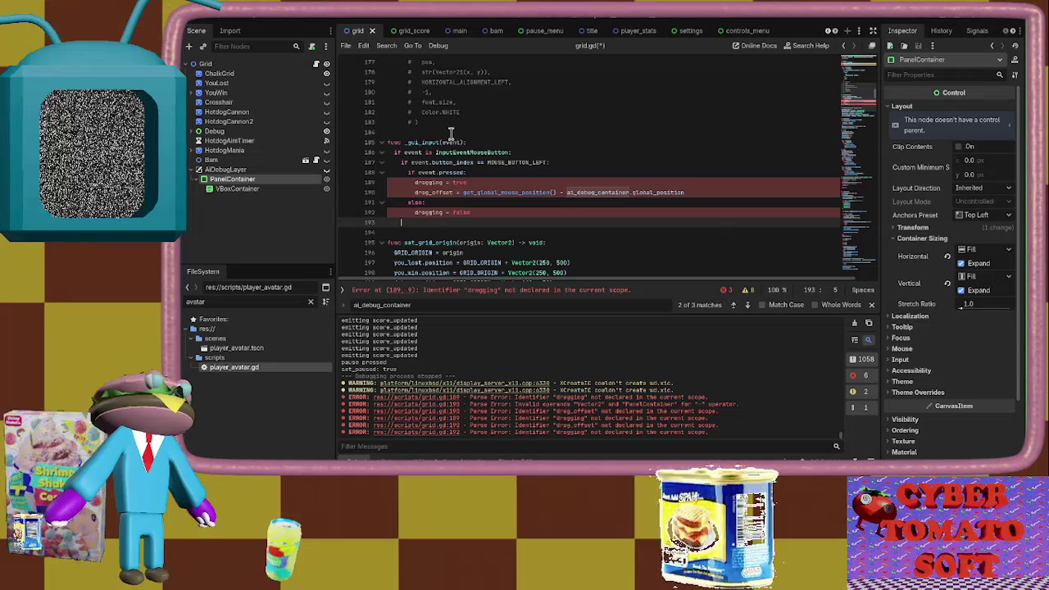
# Add an InputEventMouseMotion elif setting global_position to get_global_mouse_position() - drag_offset, and save
pyautogui.write('elif:')
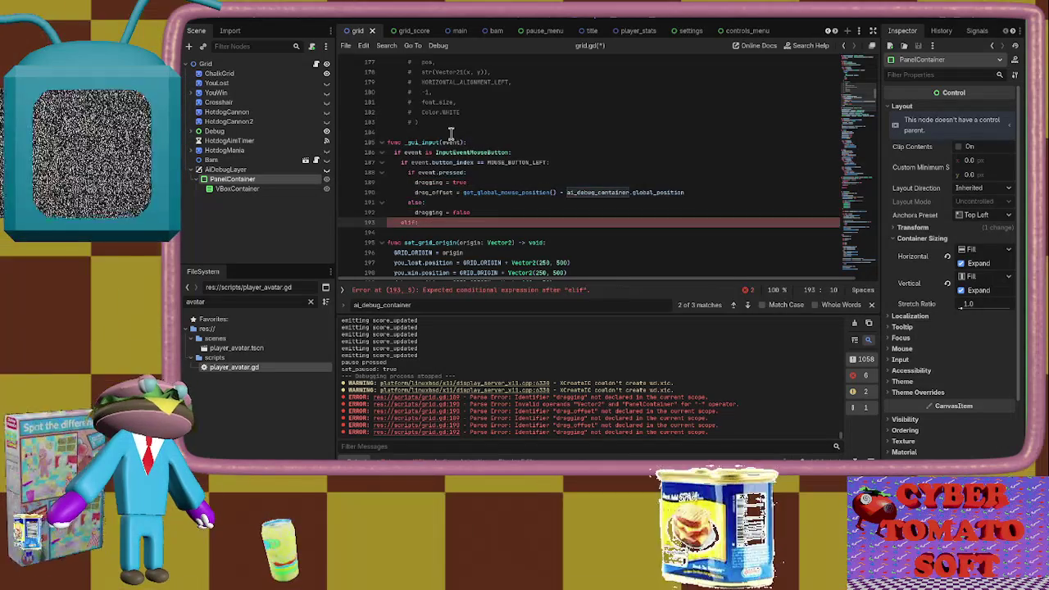
pyautogui.write(' event is')
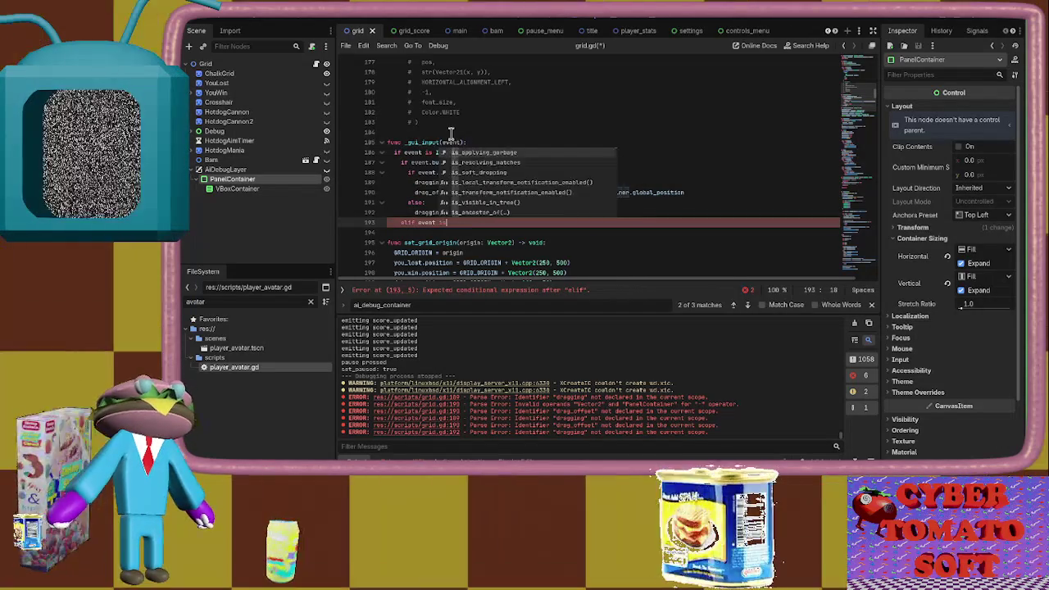
pyautogui.write(' InputEvent')
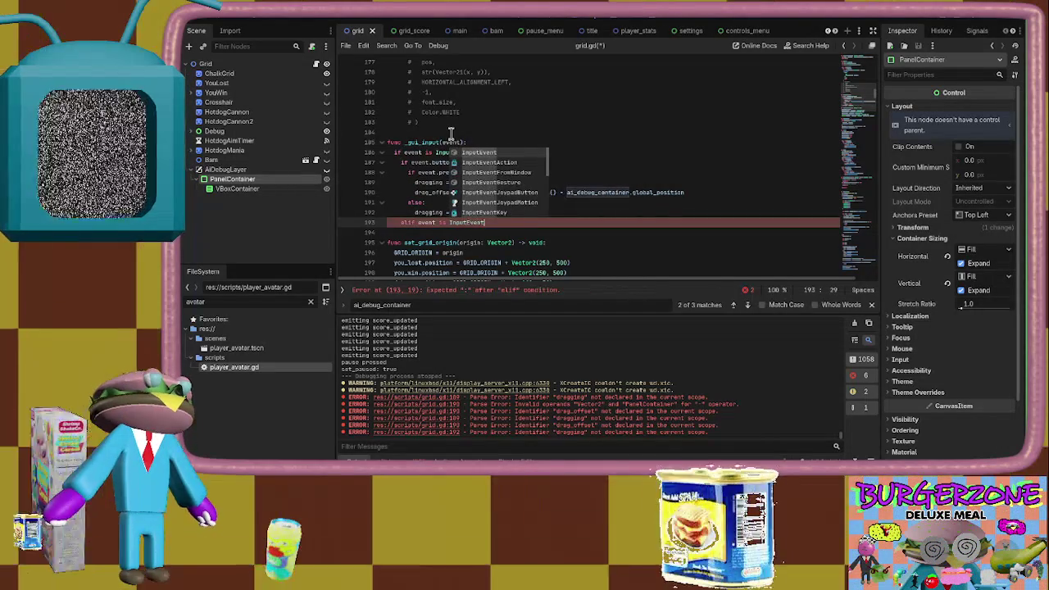
pyautogui.write('Mousee')
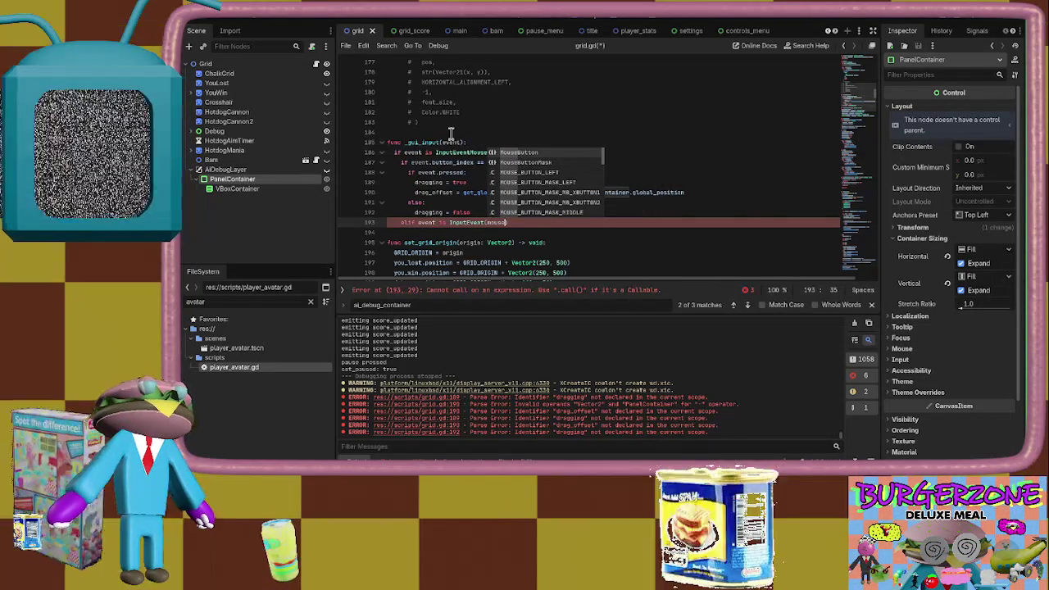
pyautogui.write('Motion')
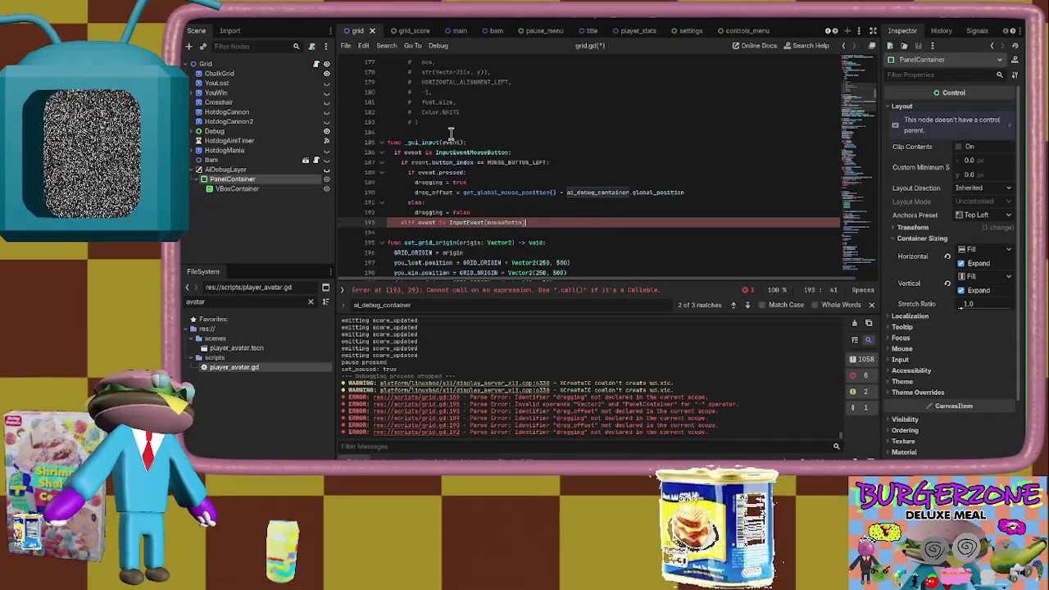
pyautogui.press('BackSpace')
pyautogui.press('BackSpace')
pyautogui.press('BackSpace')
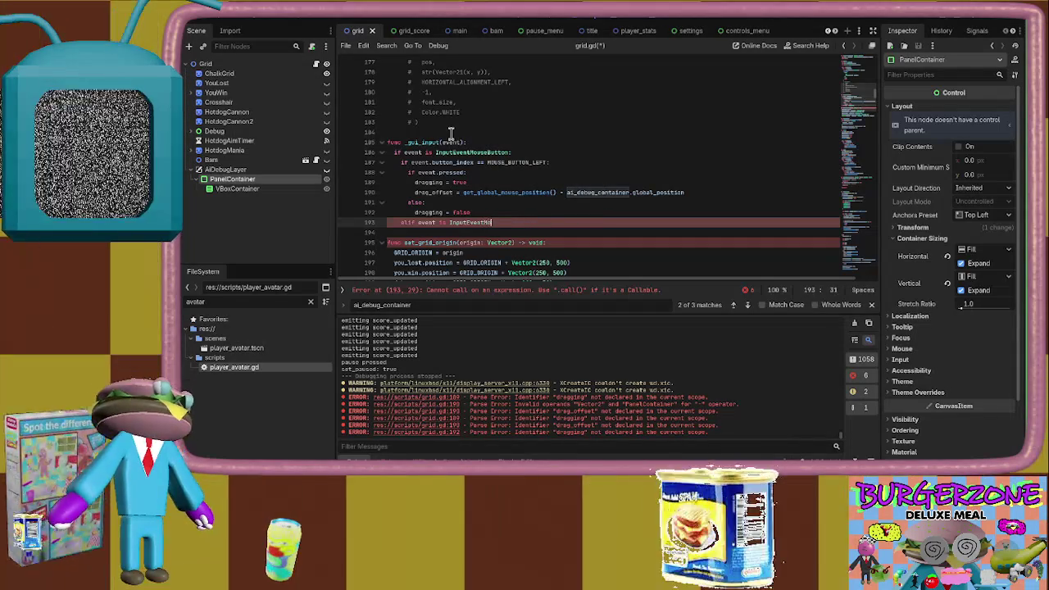
pyautogui.write('useM')
pyautogui.press('Return')
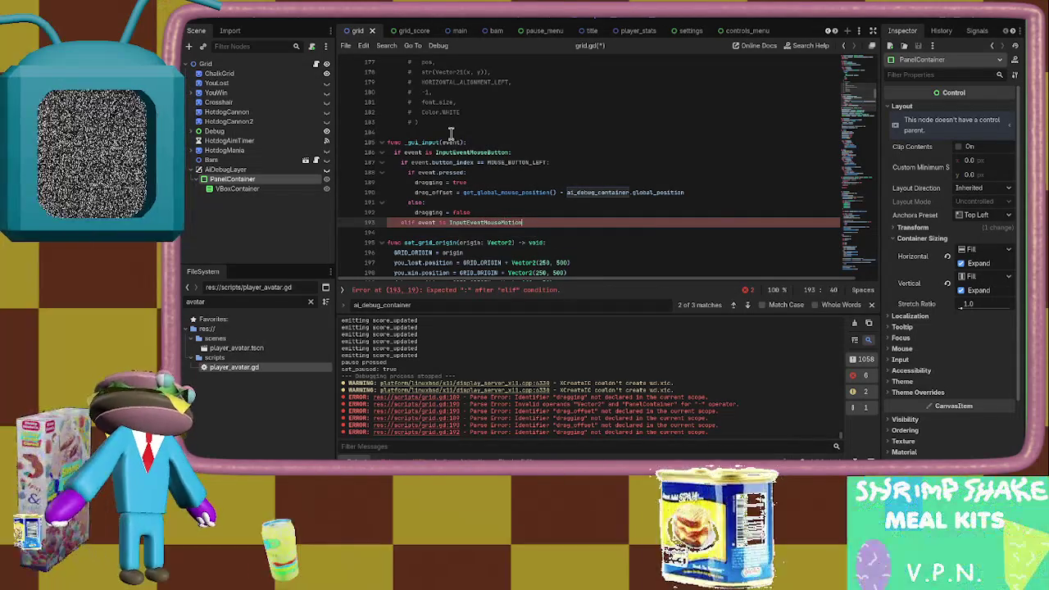
pyautogui.write('and dragging:')
pyautogui.press('Return')
pyautogui.write('global_position')
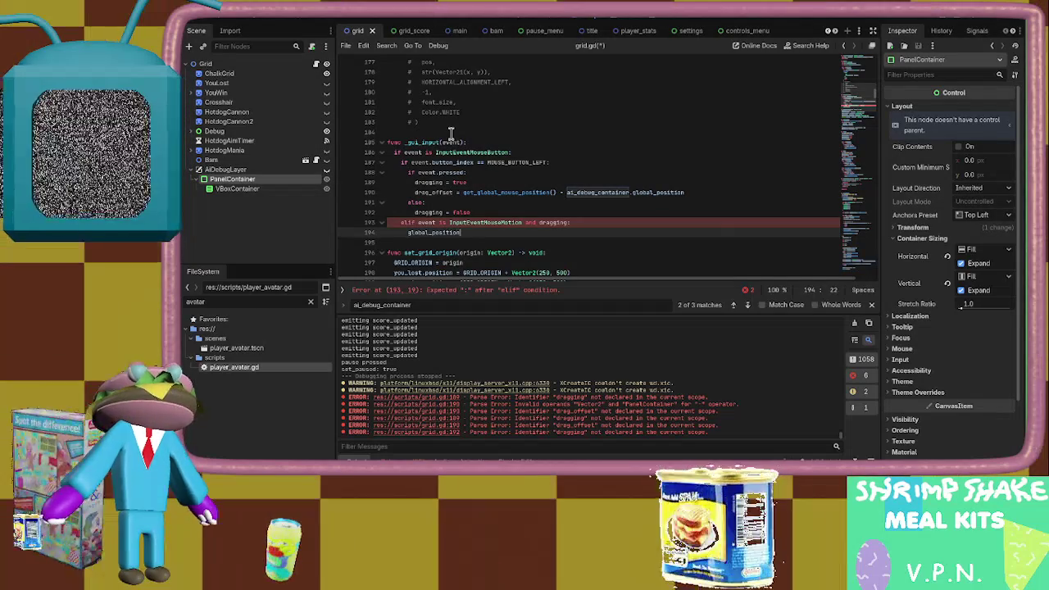
pyautogui.write(' = get_global_mou')
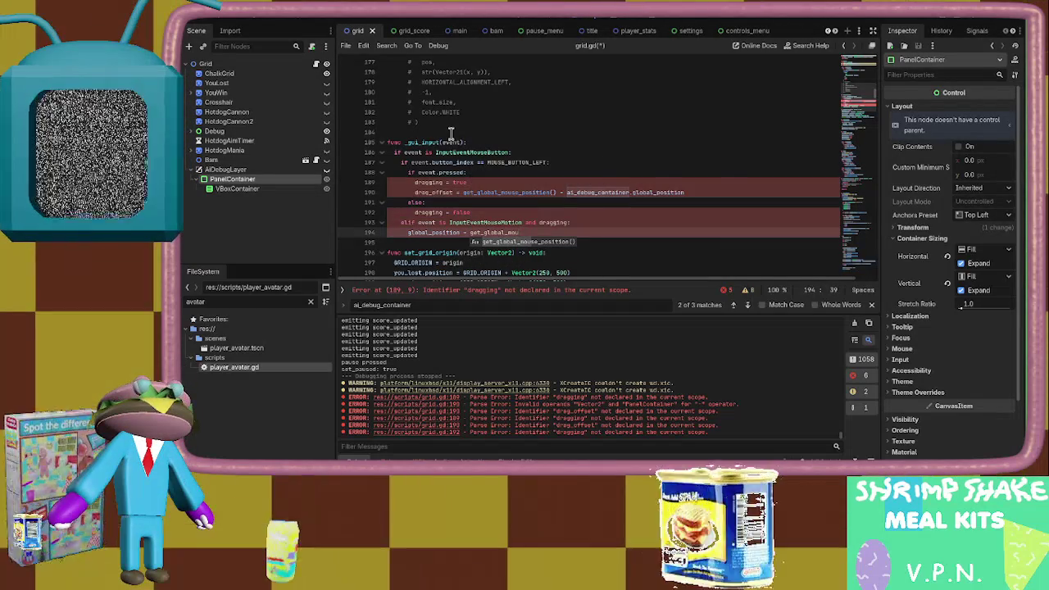
pyautogui.press('Return')
pyautogui.write('- drag_offset')
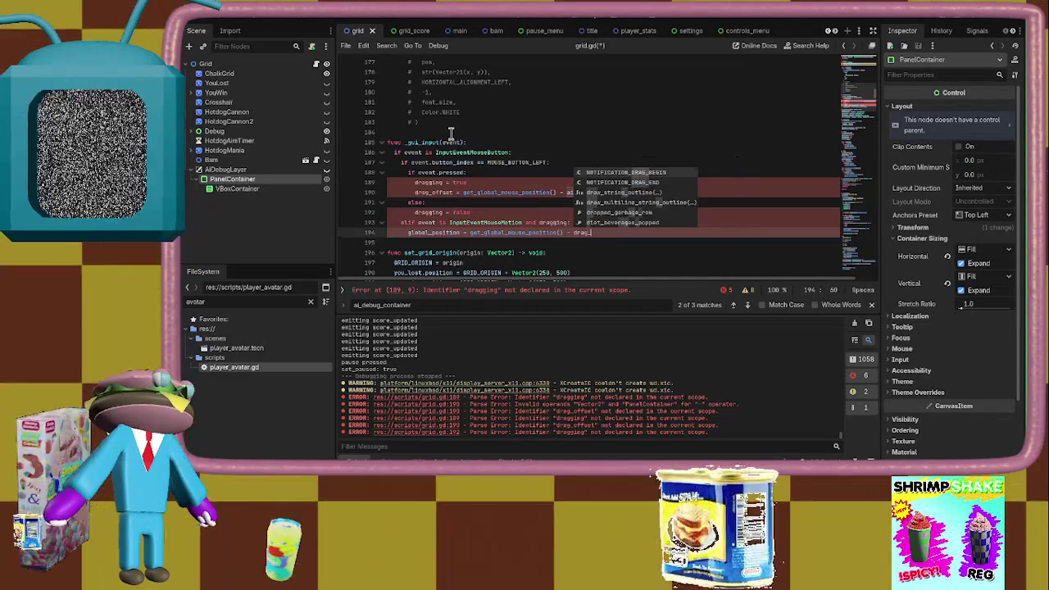
pyautogui.hotkey('ctrl', 's')
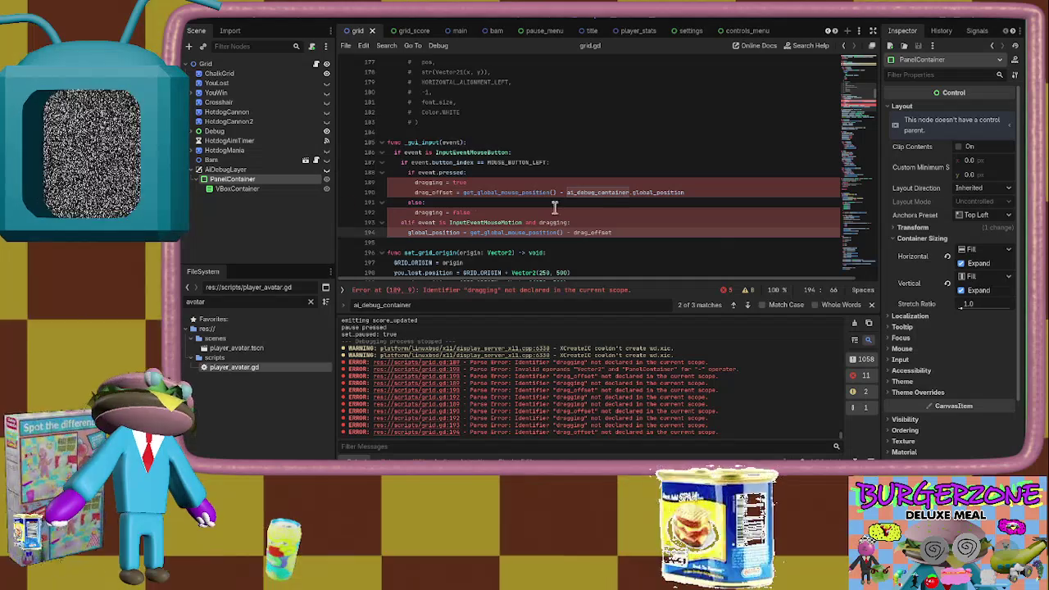
pyautogui.click(499, 123)
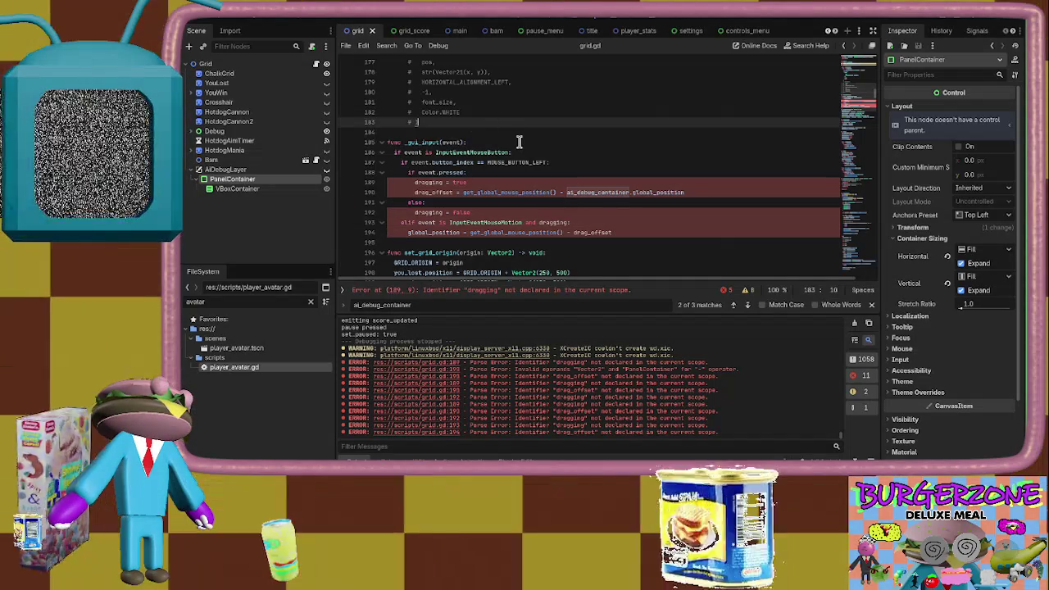
pyautogui.press('Return')
pyautogui.press('Return')
pyautogui.write('@onrea')
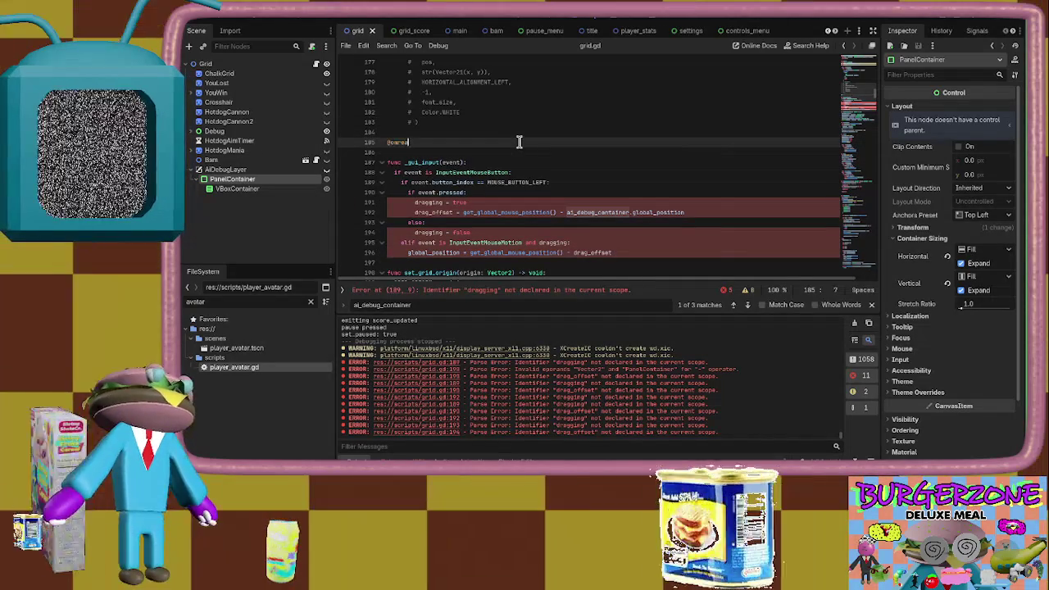
pyautogui.write('dy var dragging = false')
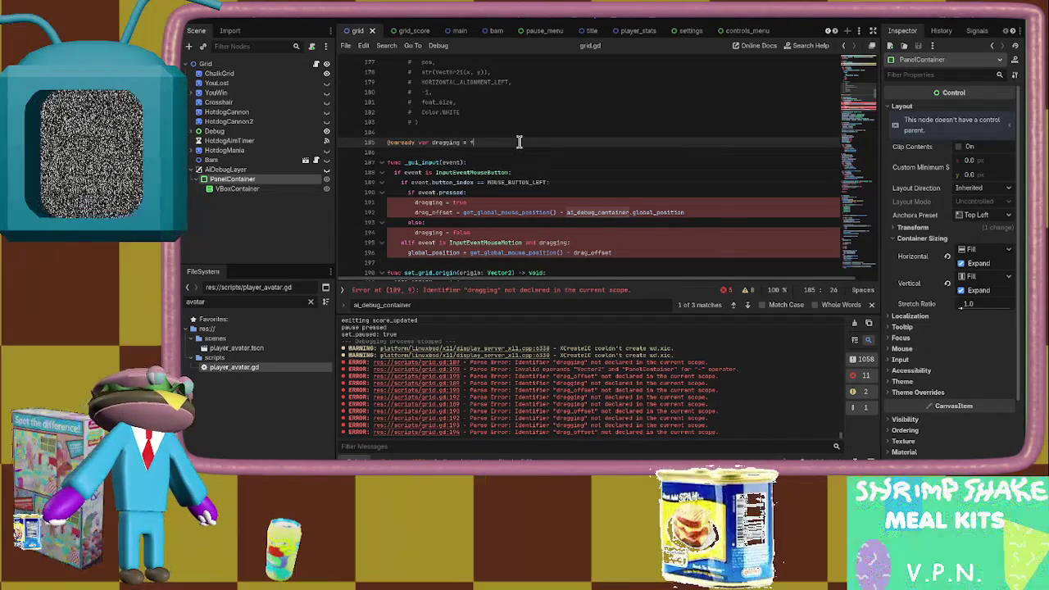
pyautogui.press('Return')
pyautogui.write('@onready var drag_offset :')
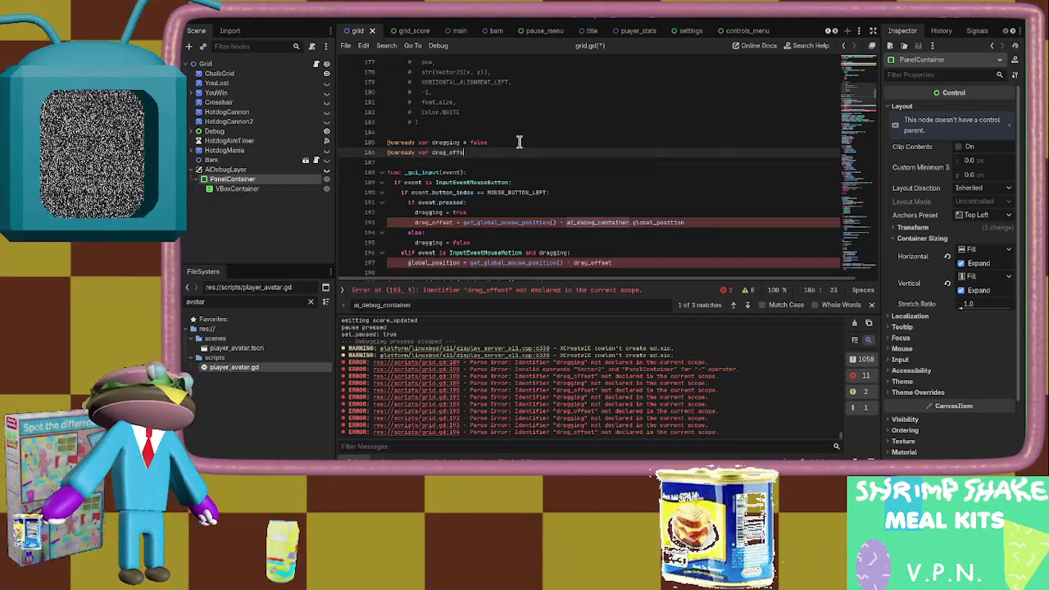
pyautogui.write('= ')
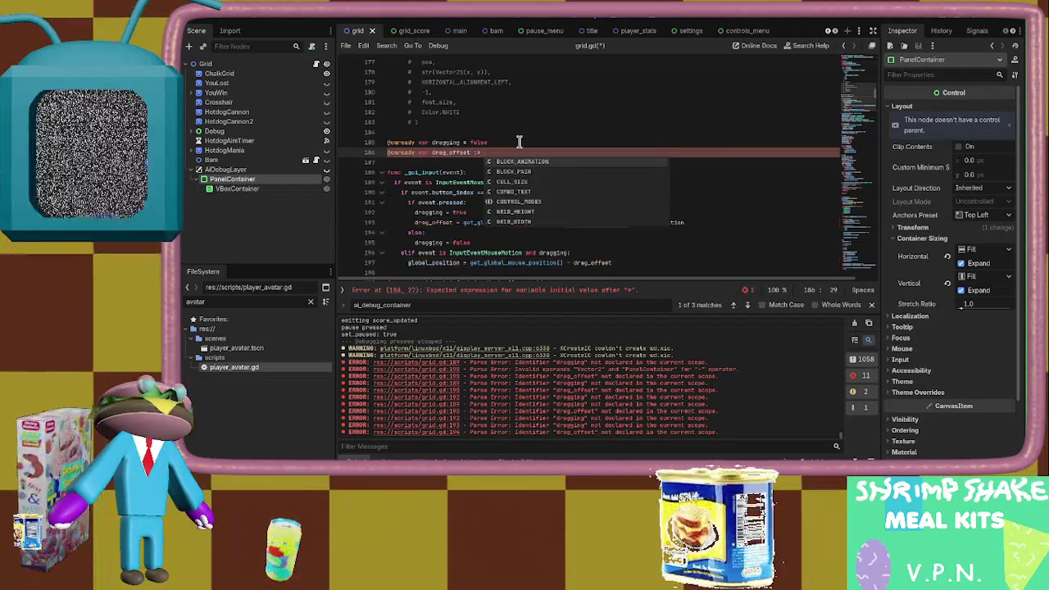
pyautogui.write('Vector2')
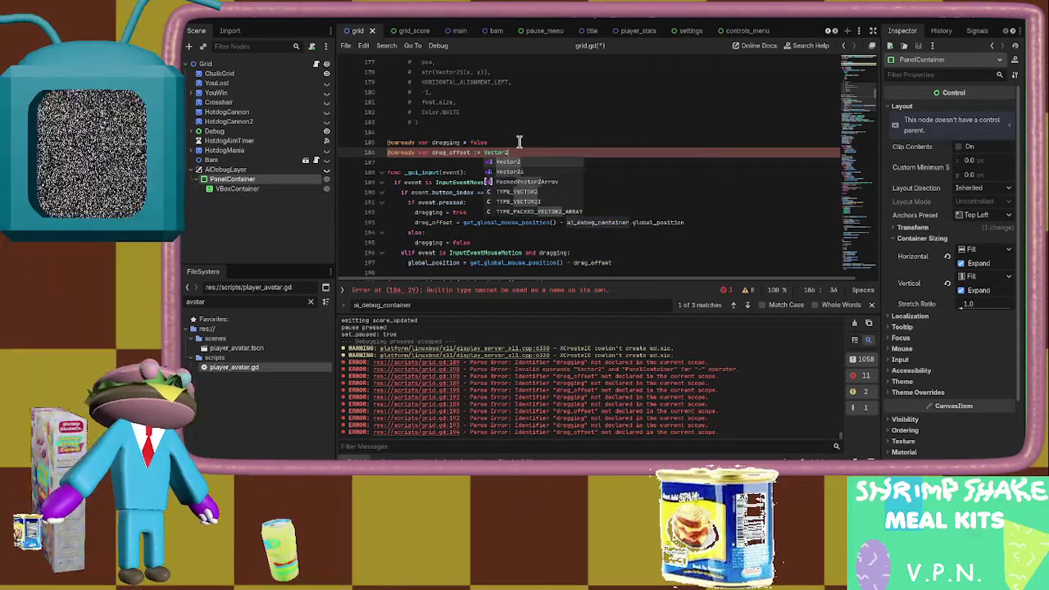
pyautogui.write('.Z')
pyautogui.press('Return')
# Save grid.gd and run the game with F5
pyautogui.click(519, 142)
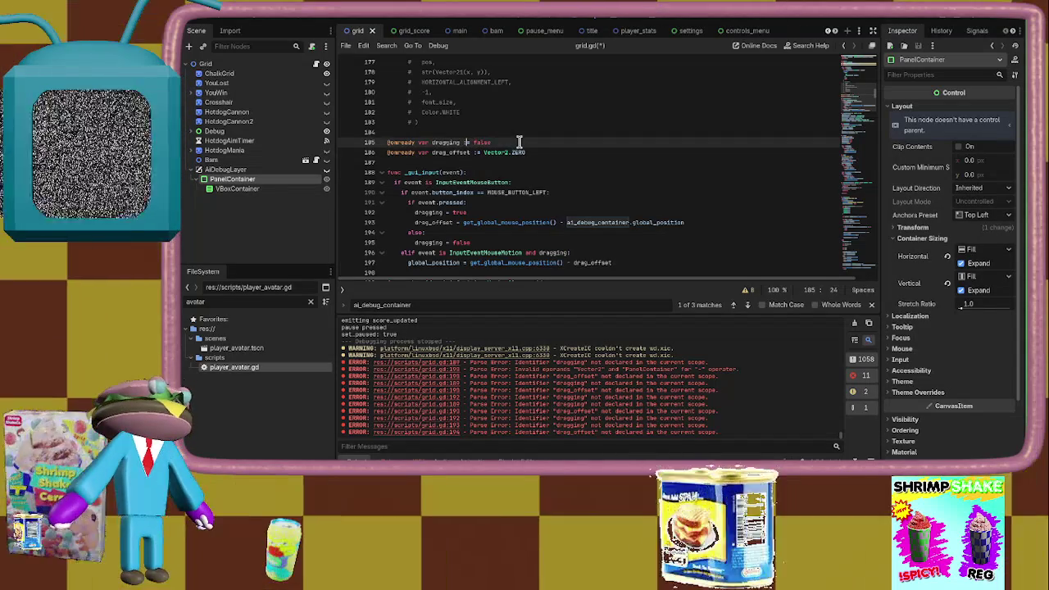
pyautogui.scroll(-2, 520, 164)
pyautogui.hotkey('ctrl', 's')
pyautogui.click(521, 203)
pyautogui.press('F5')
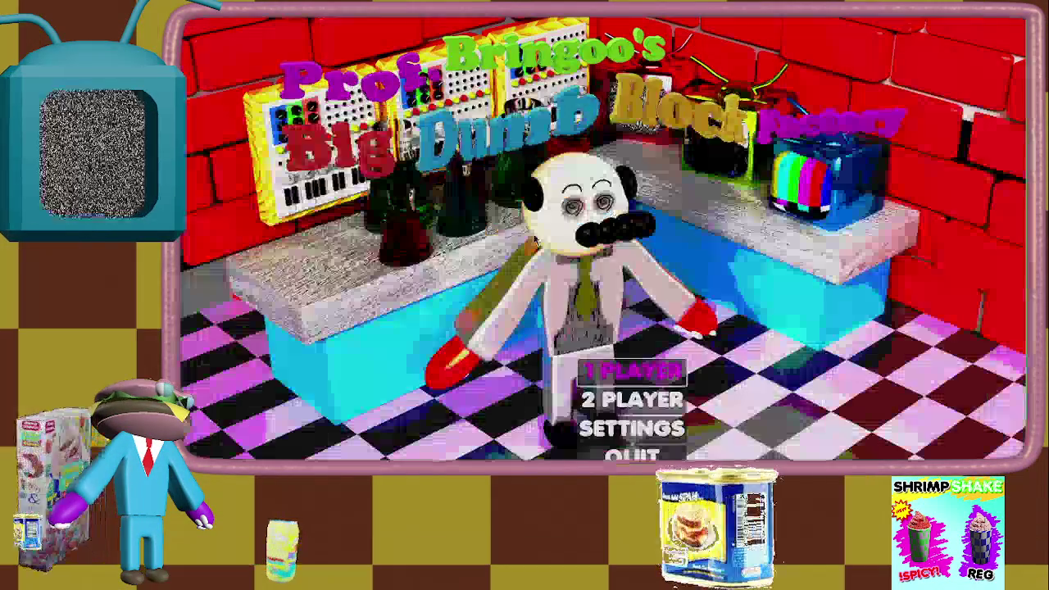
# Start a 1-player game, pause it, and expand the rot:0 x:4 entry's AI scoring stats
pyautogui.press('Return')
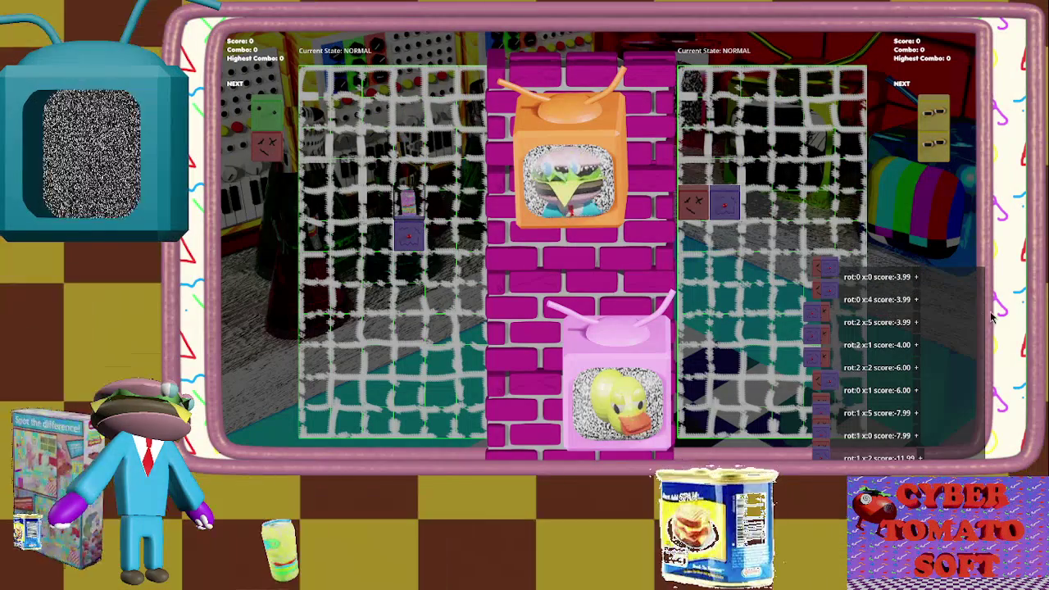
pyautogui.press('Escape')
pyautogui.press('Escape')
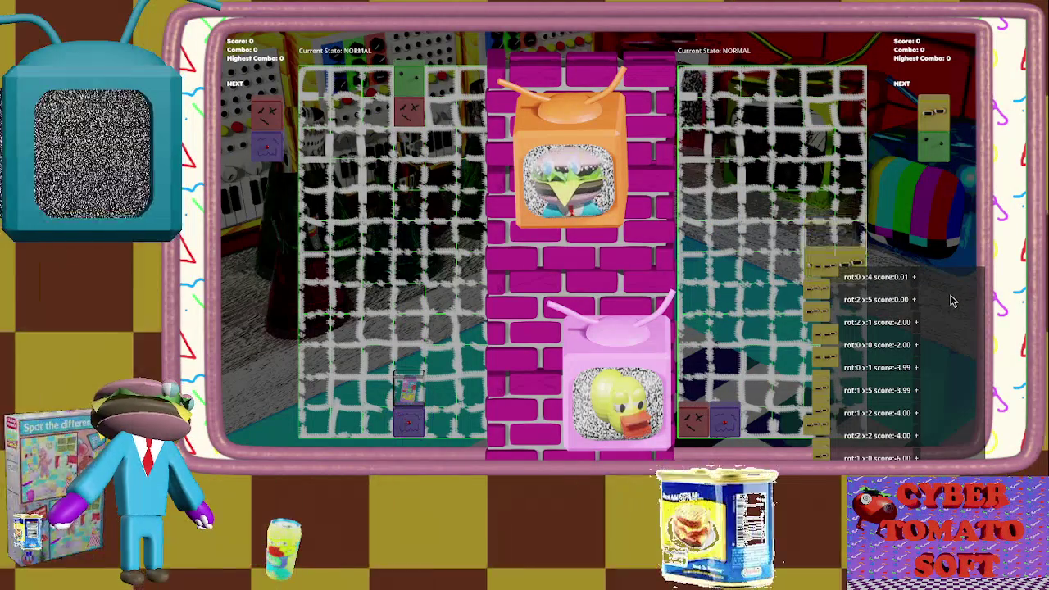
pyautogui.press('Escape')
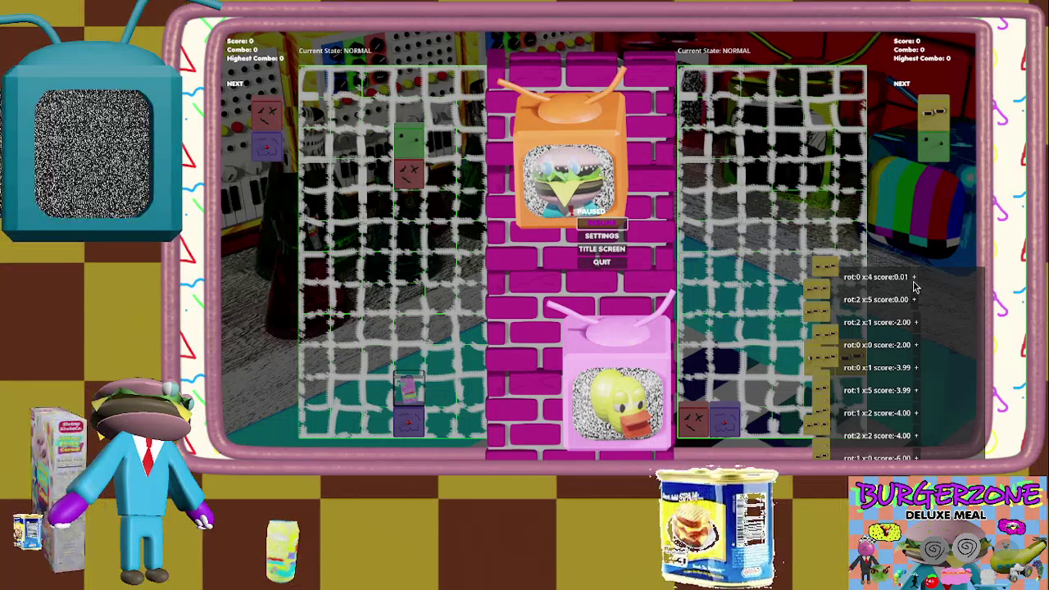
pyautogui.click(914, 279)
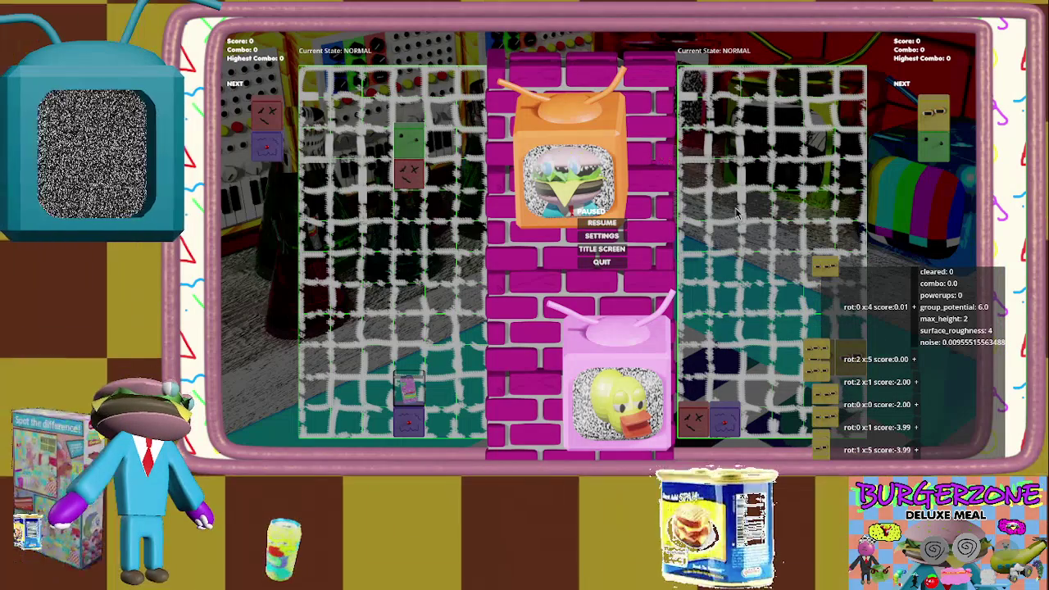
pyautogui.press('Escape')
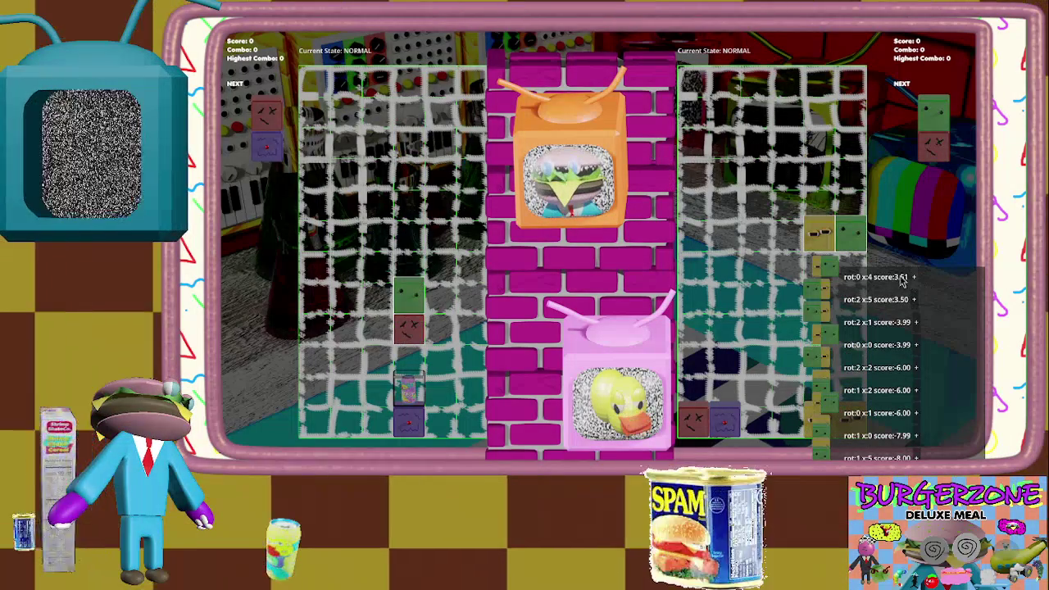
pyautogui.press('Escape')
pyautogui.click(605, 260)
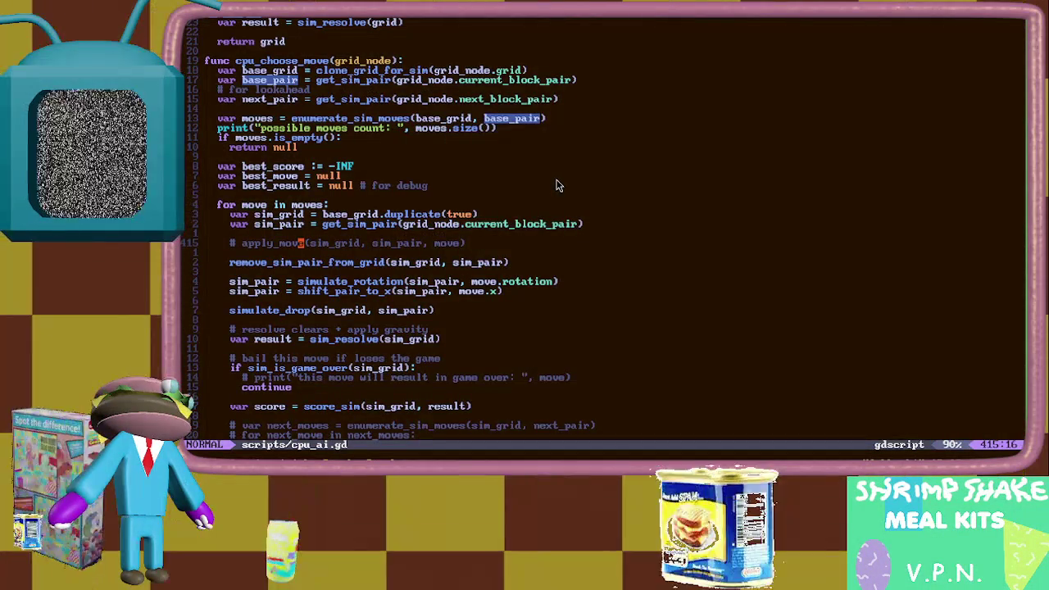
# Exit irb and run ag "emitting", locating the score_updated print at scripts/grid.gd line 1117
pyautogui.hotkey('ctrl', 'd')
pyautogui.write('ag ')
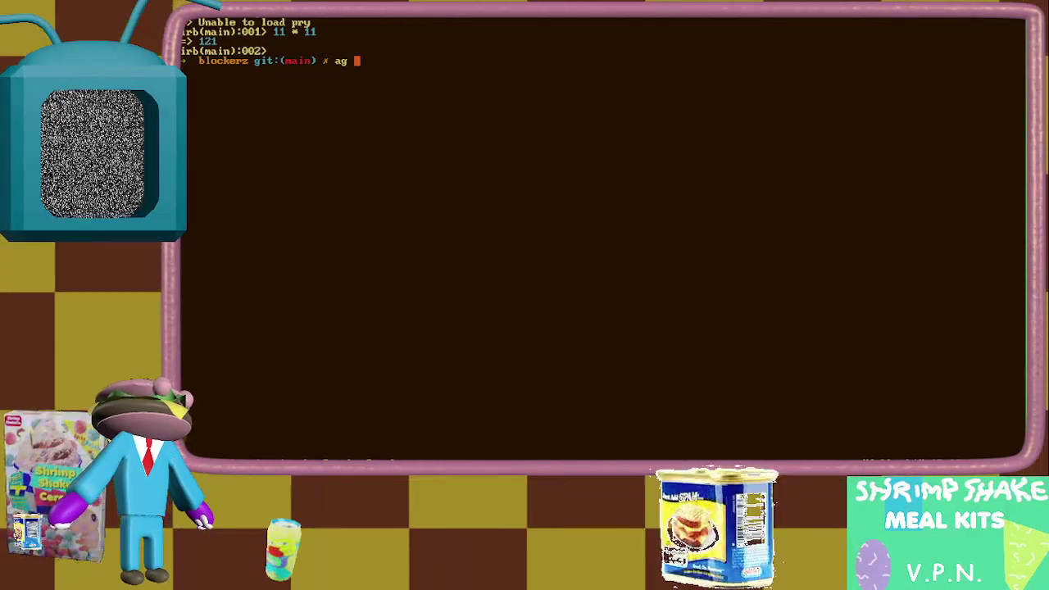
pyautogui.write('"emitting')
pyautogui.press('Return')
pyautogui.press('Return')
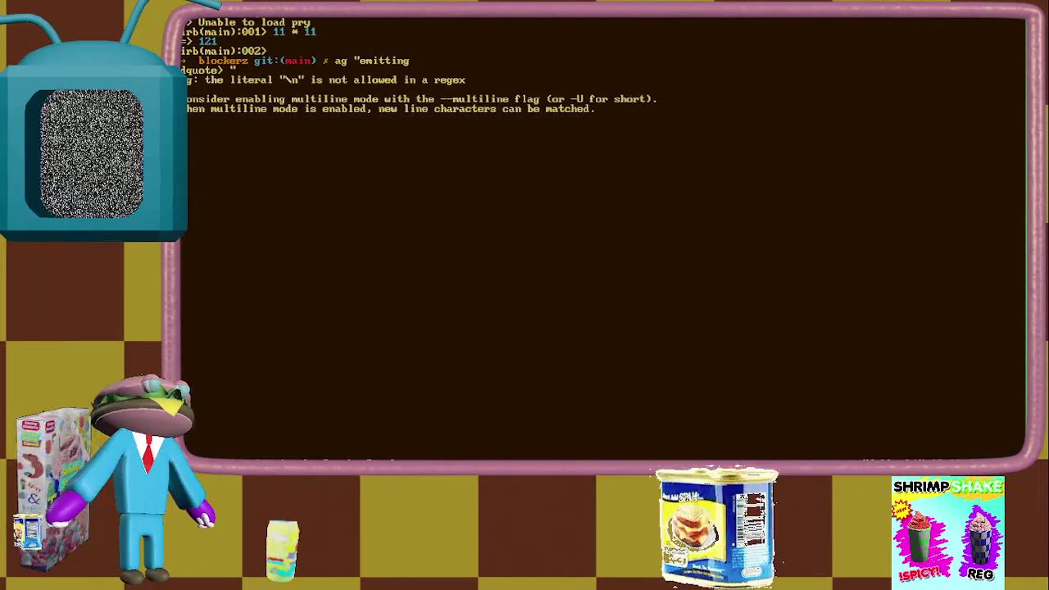
pyautogui.press('Up')
pyautogui.write('"')
pyautogui.press('Return')
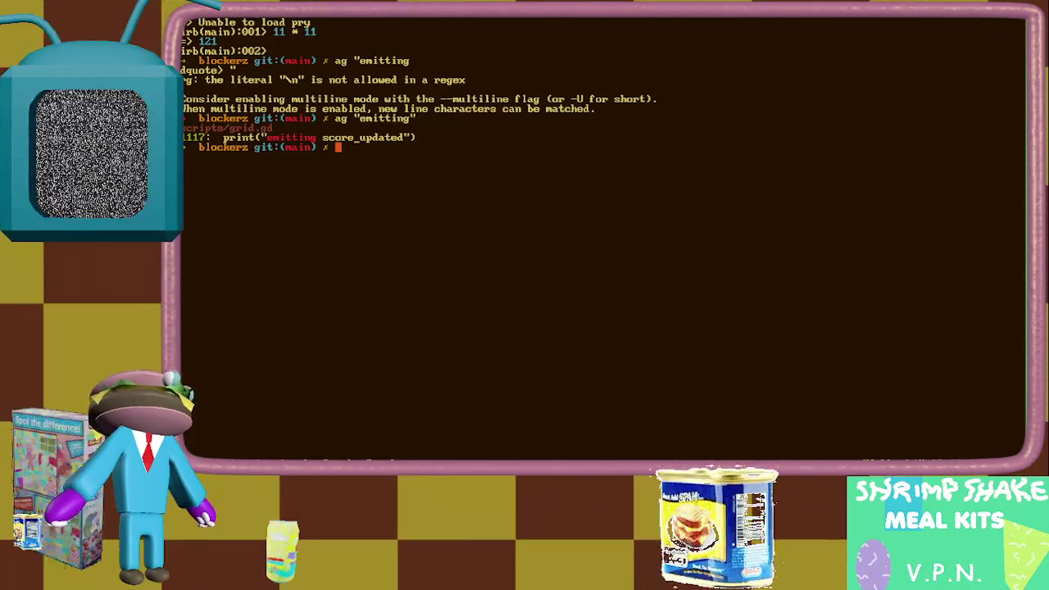
pyautogui.write('fg')
pyautogui.press('Return')
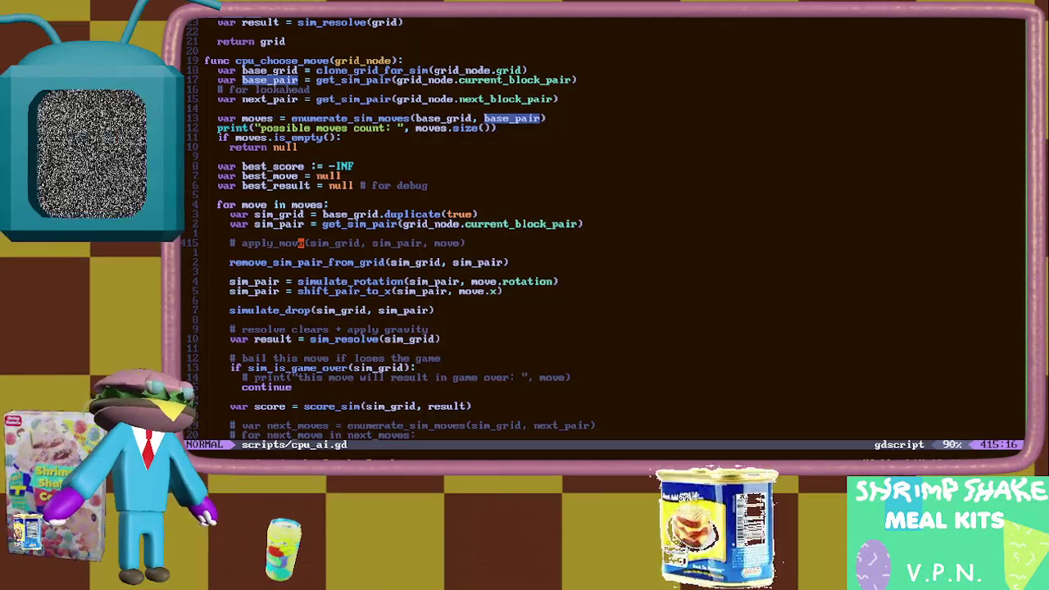
# Open scripts/grid.gd at the emitting print, undo the last change and write the file
pyautogui.hotkey('ctrl', 'p')
pyautogui.press('Return')
pyautogui.write('/emitting')
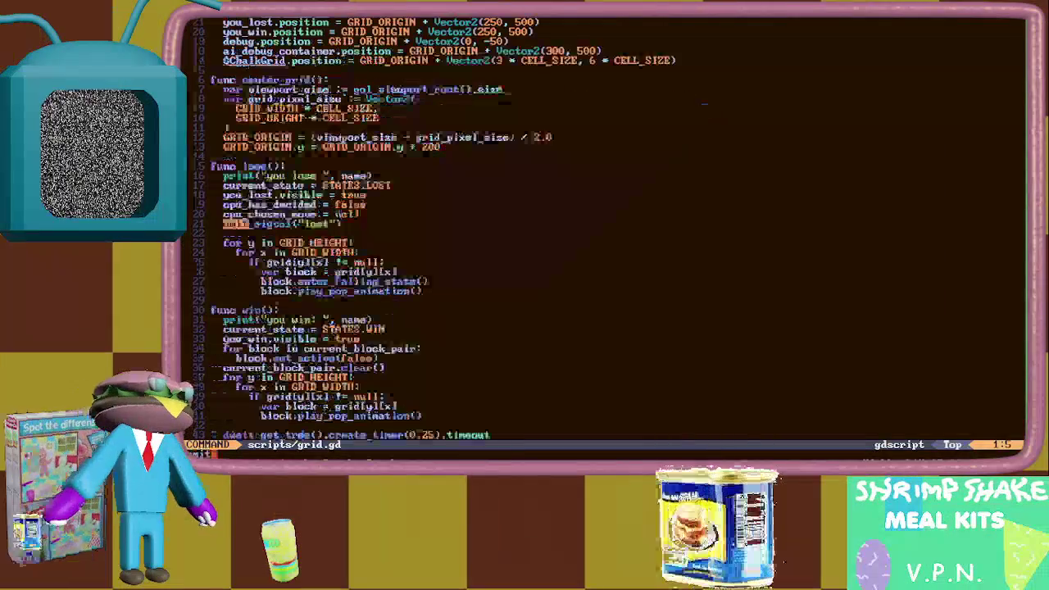
pyautogui.press('Return')
pyautogui.write('u')
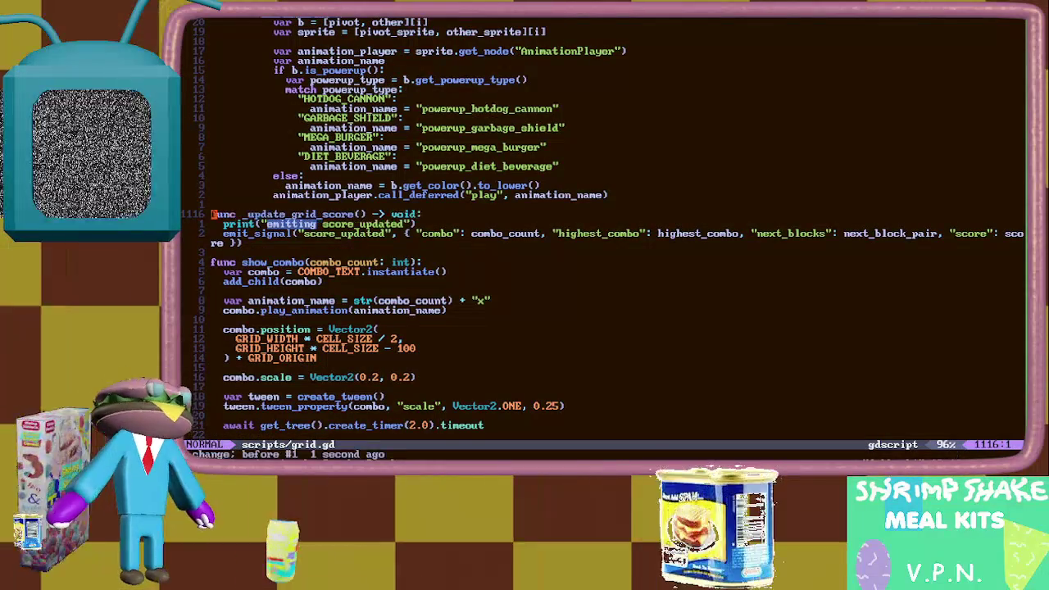
pyautogui.write(':w')
pyautogui.press('Return')
# Jump back to the _gui_input drag code, write grid.gd again, and return to Godot
pyautogui.hotkey('ctrl', 'o')
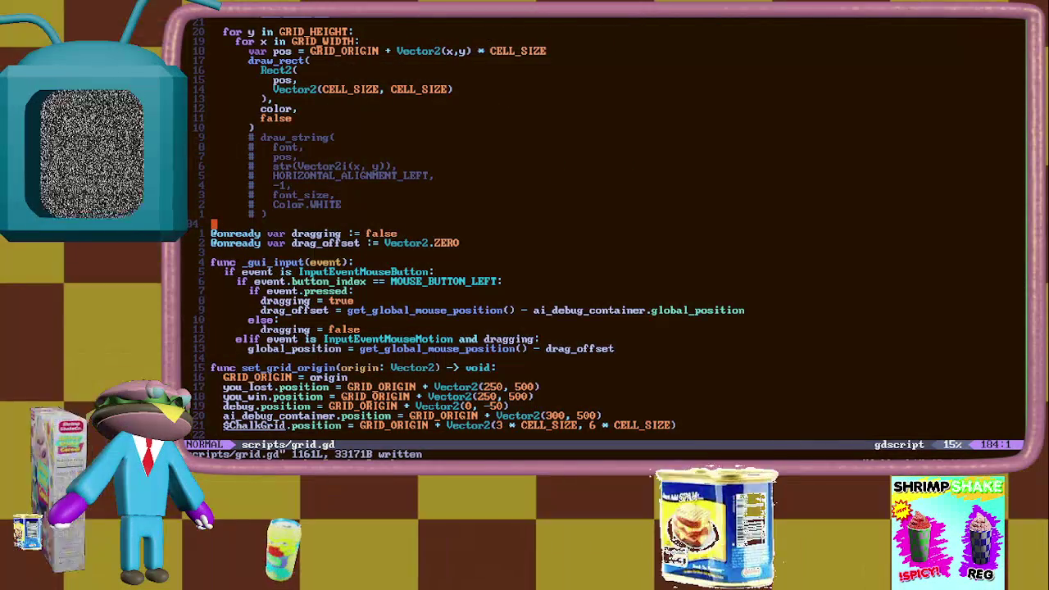
pyautogui.hotkey('ctrl', 'o')
pyautogui.write(':w')
pyautogui.press('Return')
pyautogui.hotkey('ctrl', 'i')
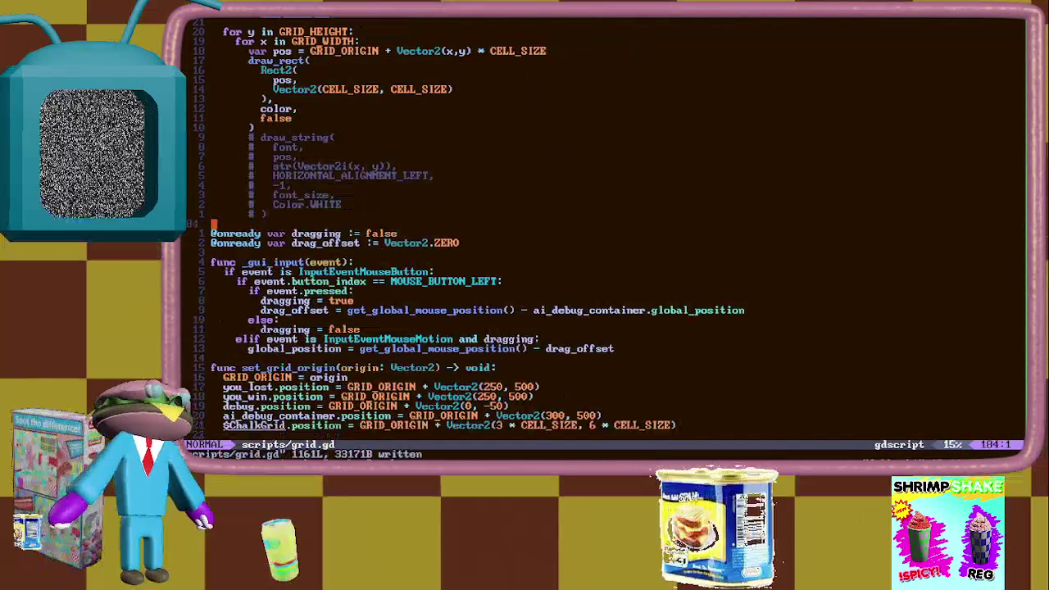
pyautogui.hotkey('alt', 'Tab')
pyautogui.hotkey('alt', 'Tab')
pyautogui.hotkey('alt', 'Tab')
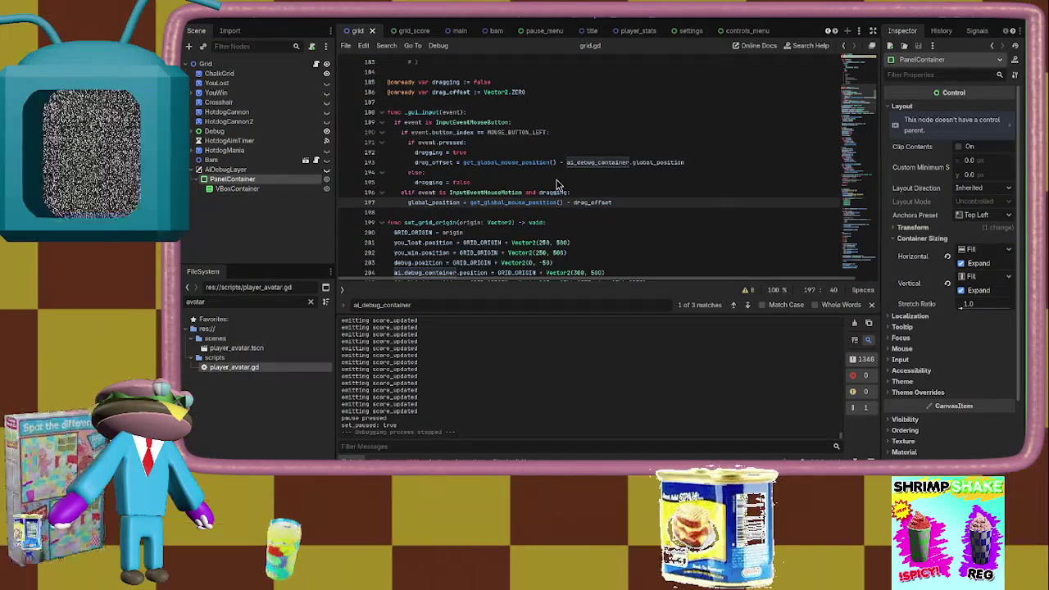
# Run the project, play a 1-player game, pause to view the AI score list, then stop with F8
pyautogui.click(852, 30)
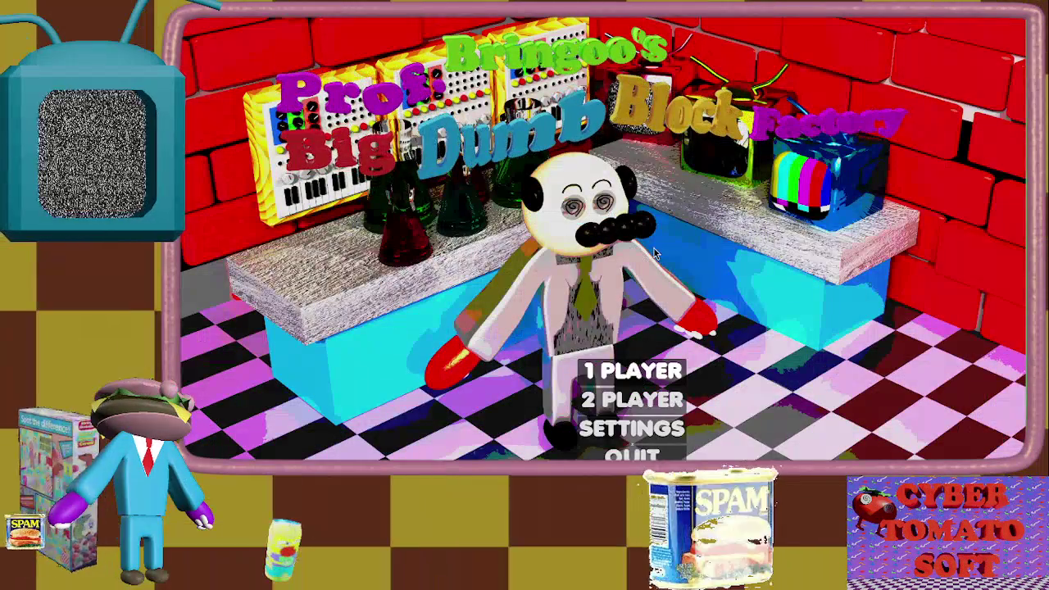
pyautogui.click(641, 376)
pyautogui.press('Escape')
pyautogui.hotkey('alt', 'Tab')
pyautogui.hotkey('alt', 'Tab')
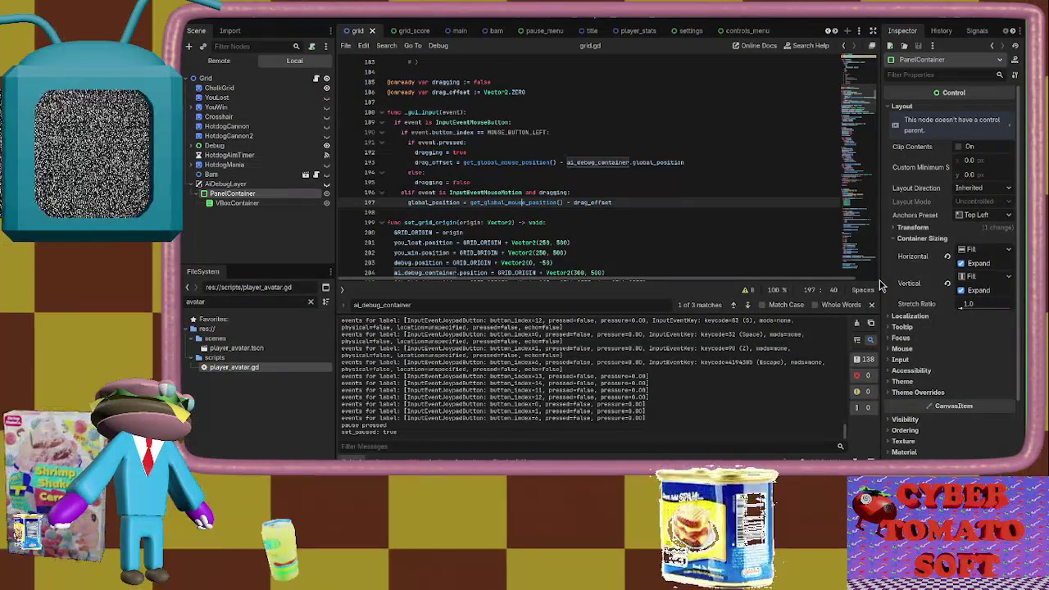
pyautogui.hotkey('alt', 'Tab')
pyautogui.press('Escape')
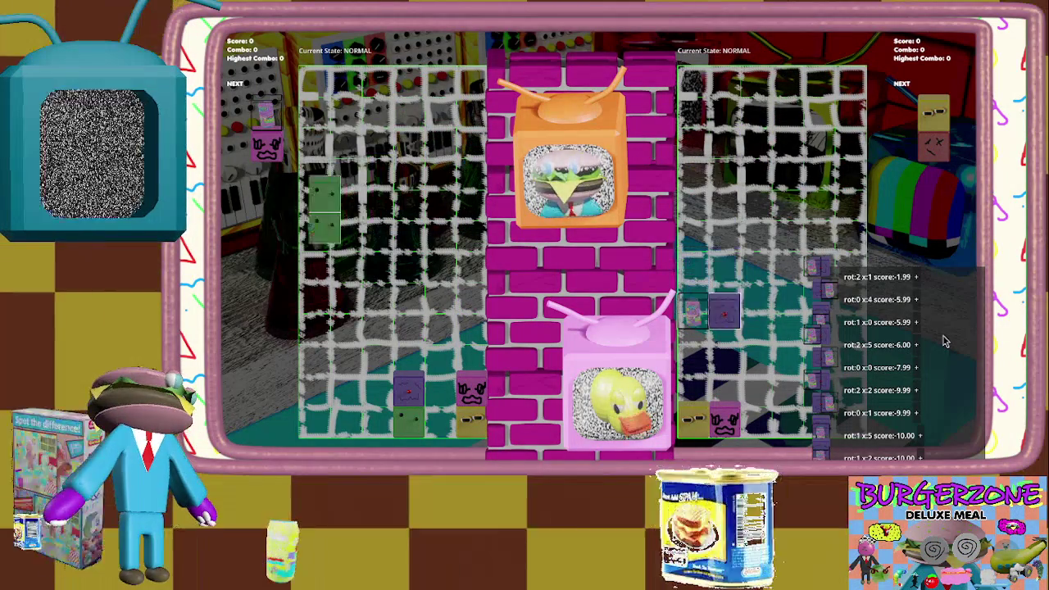
pyautogui.press('Escape')
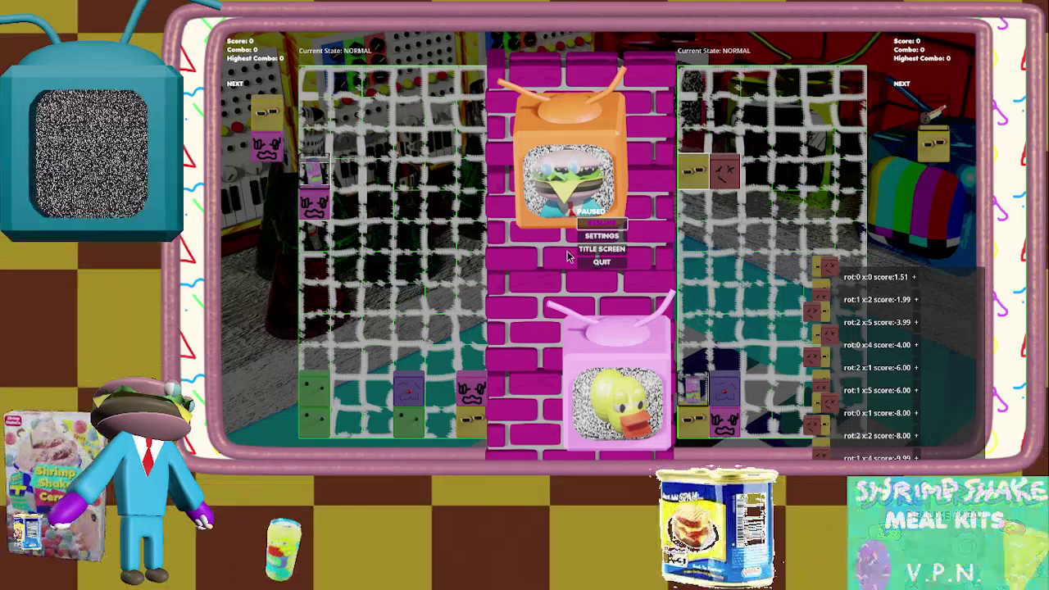
pyautogui.press('F8')
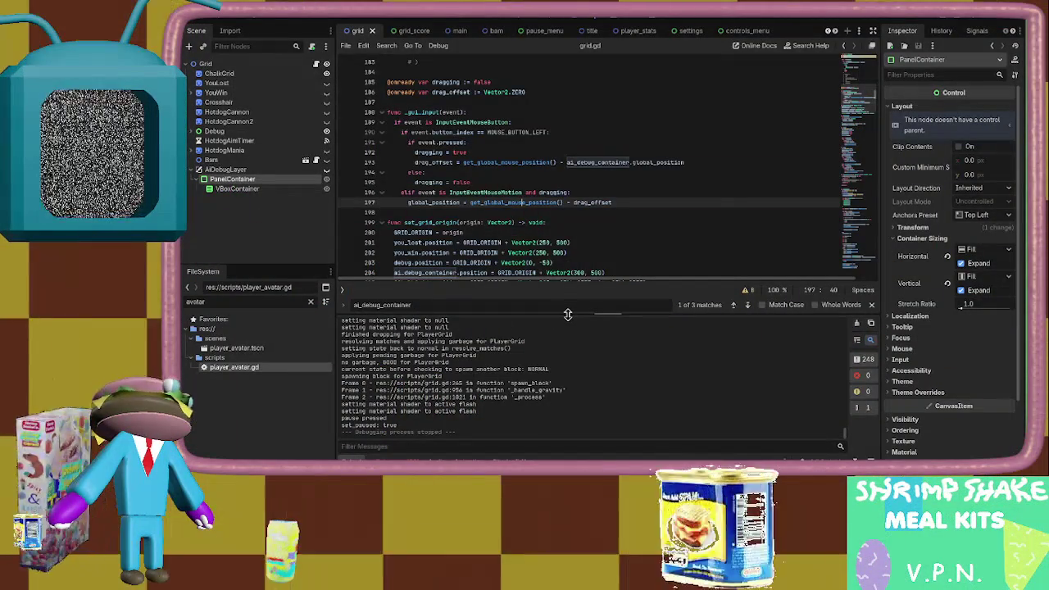
# Add print("guiinput", event) as the first line of _gui_input
pyautogui.click(511, 112)
pyautogui.press('Return')
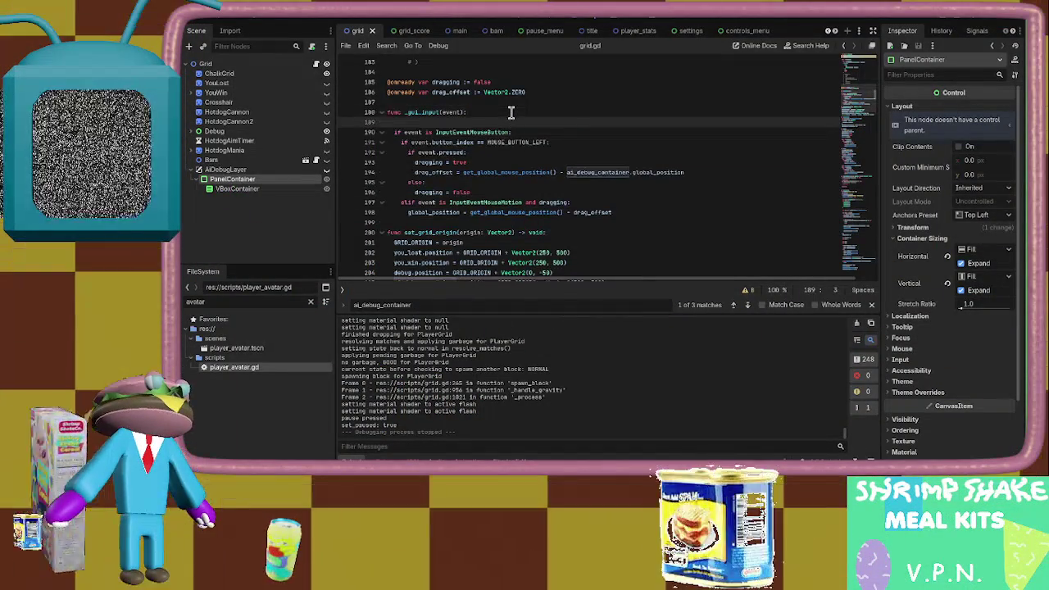
pyautogui.write('print("gui')
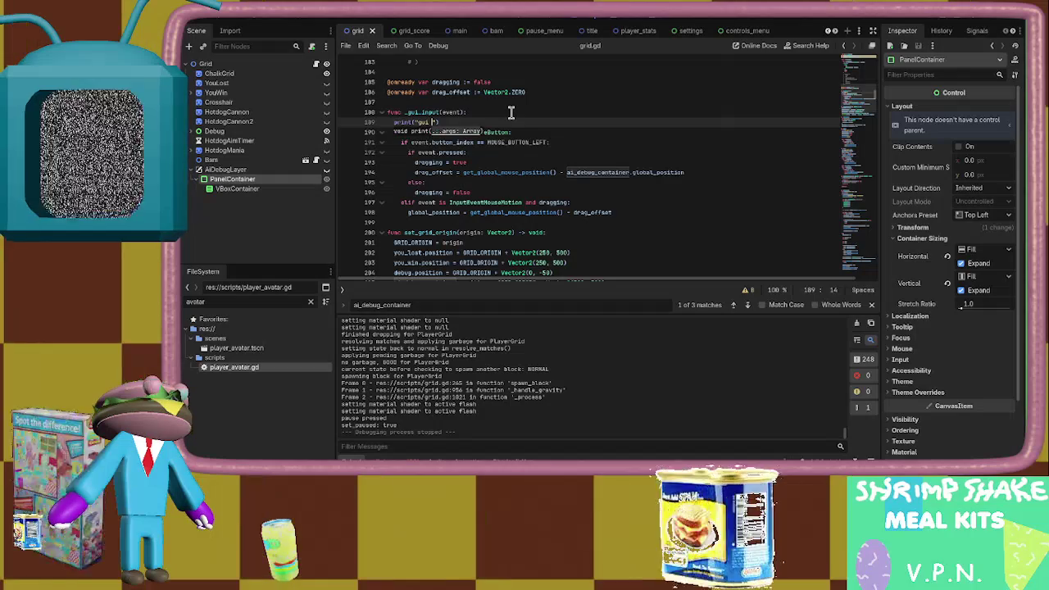
pyautogui.write('input')
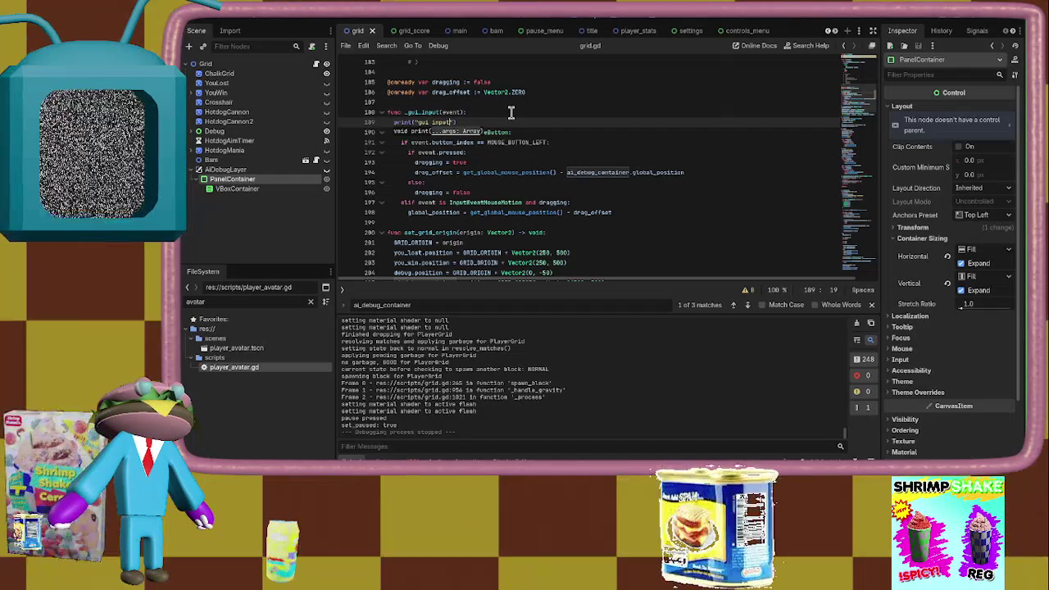
pyautogui.write('"')
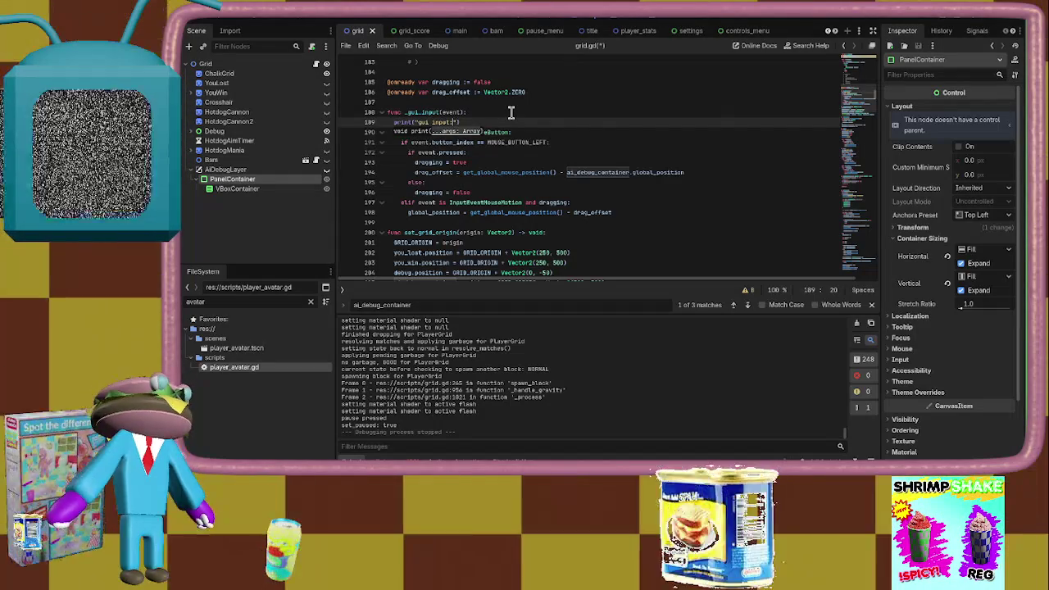
pyautogui.write(' , event')
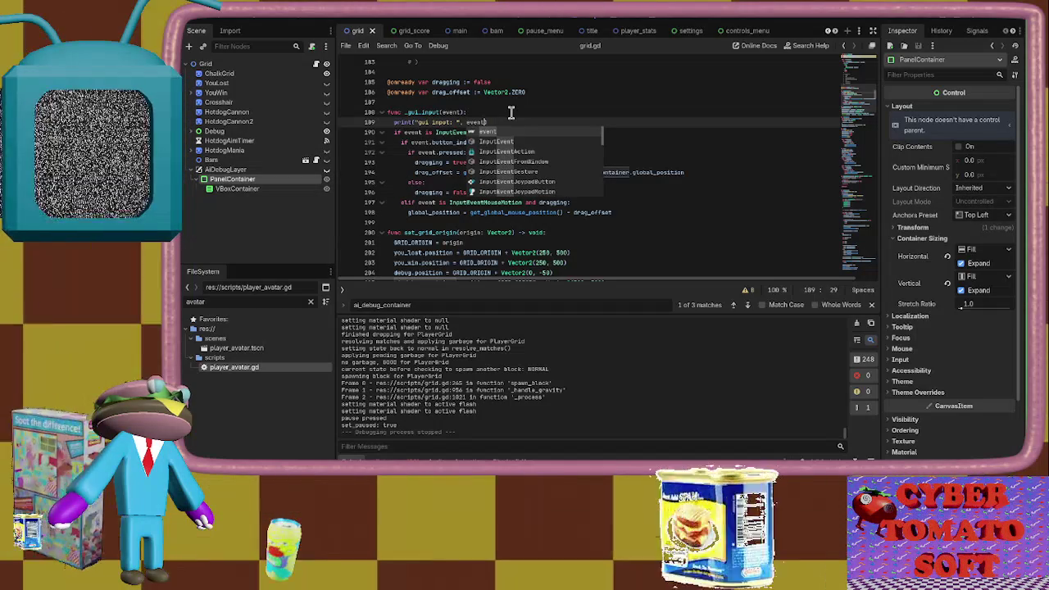
pyautogui.press('Escape')
# Search the web for 'godot func _gui_input' and open the Using InputEvent docs result
pyautogui.doubleClick(405, 112)
pyautogui.moveTo(403, 112); pyautogui.dragTo(390, 113)
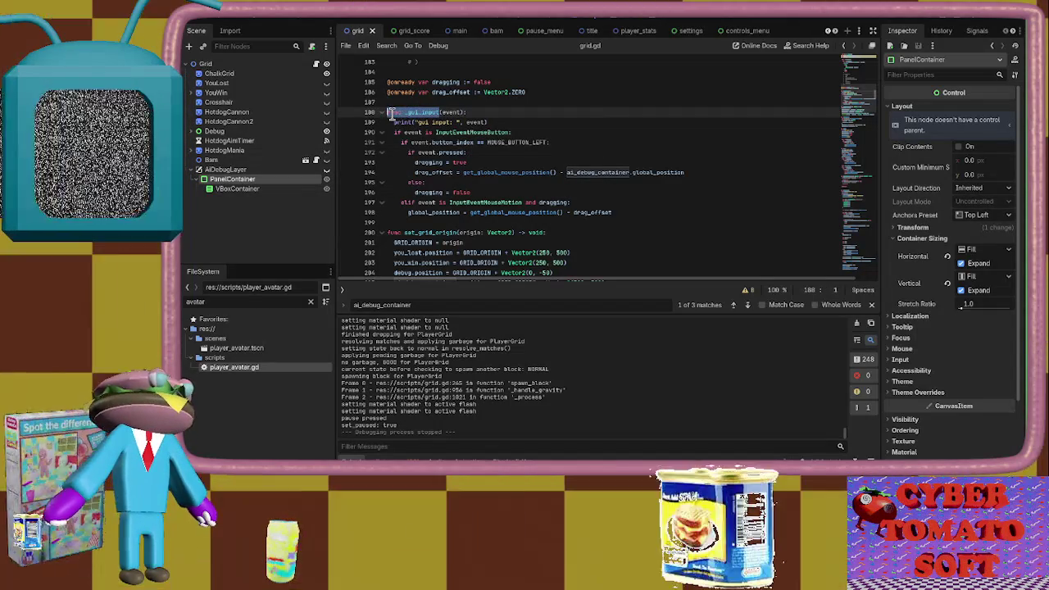
pyautogui.hotkey('ctrl', 'c')
pyautogui.hotkey('alt', 'Tab')
pyautogui.write('godot')
pyautogui.hotkey('ctrl', 'v')
pyautogui.press('Return')
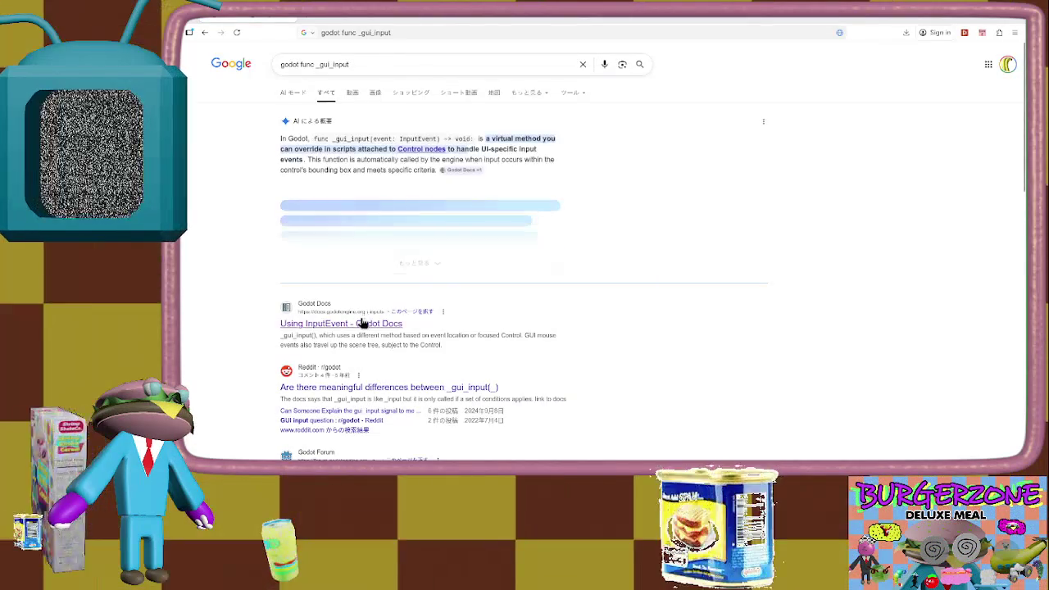
pyautogui.click(363, 322)
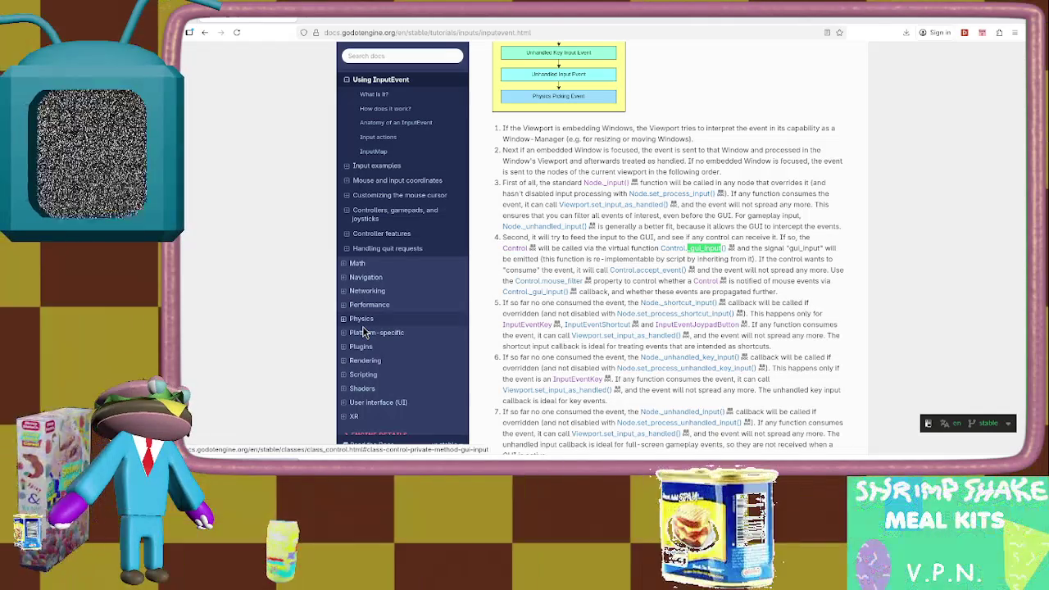
# Scroll the Using InputEvent page and step through its _gui_input mentions before returning to Vim
pyautogui.scroll(3, 773, 293)
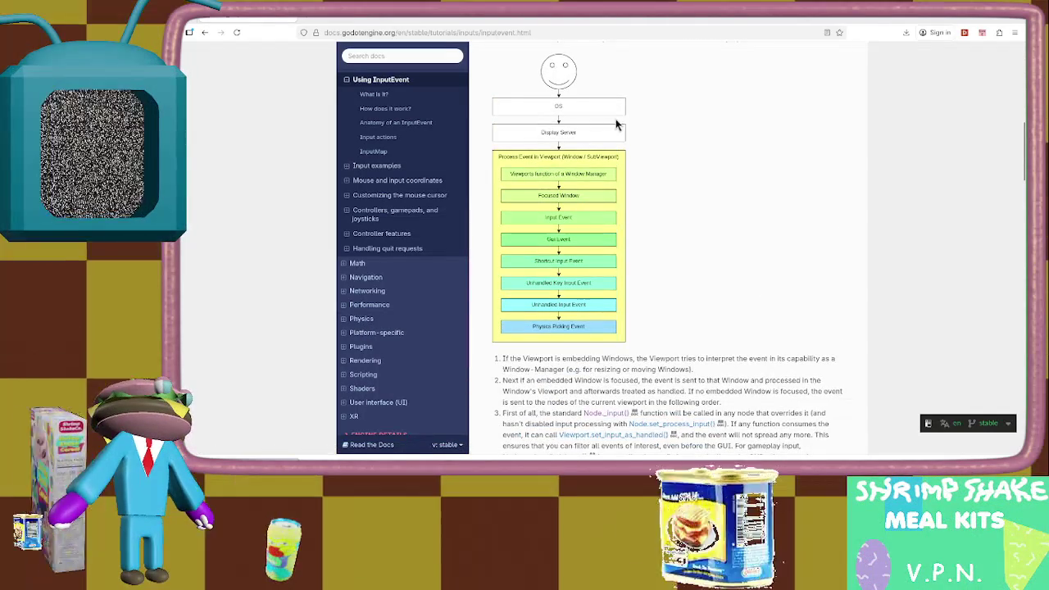
pyautogui.scroll(2, 617, 125)
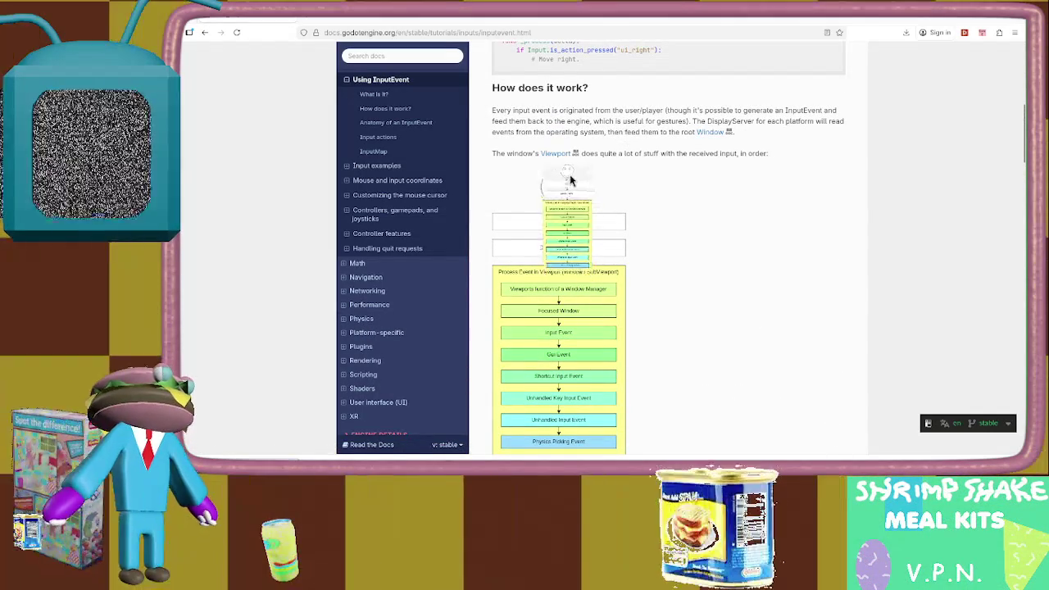
pyautogui.scroll(-1, 561, 182)
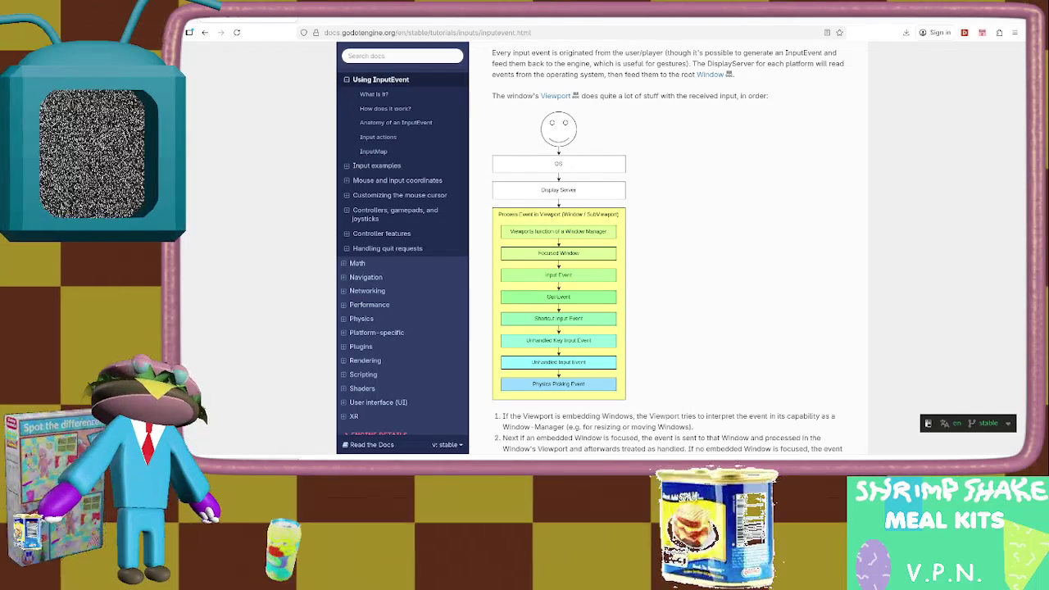
pyautogui.scroll(-5, 606, 239)
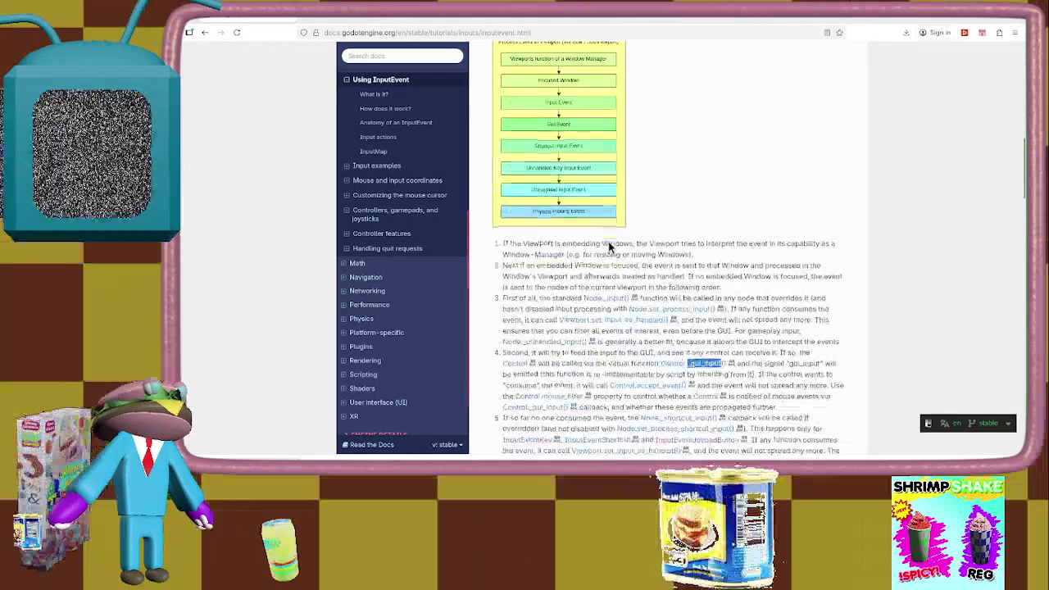
pyautogui.scroll(-1, 606, 238)
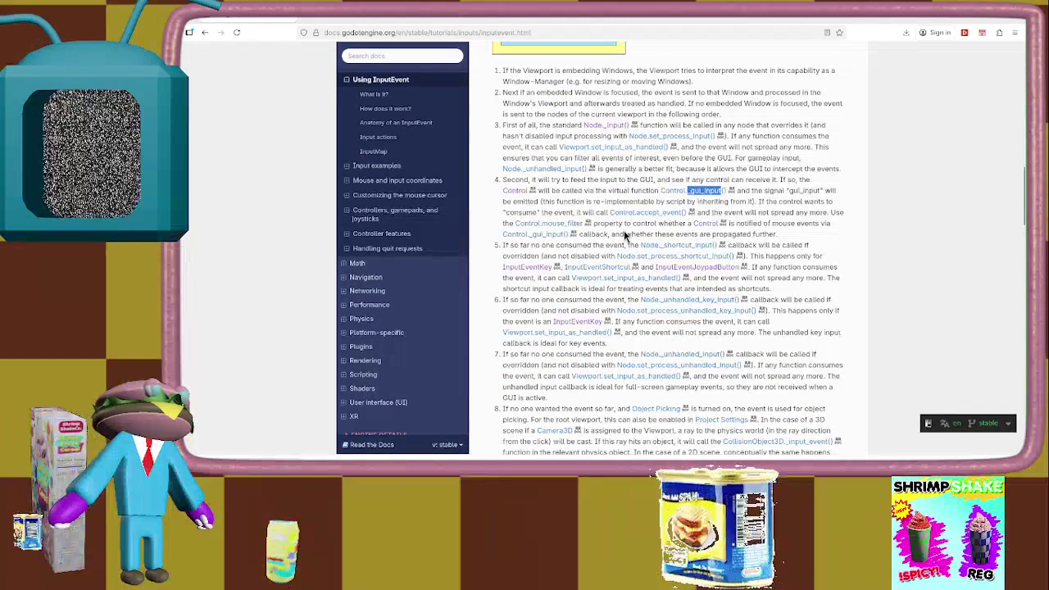
pyautogui.press('Return')
pyautogui.press('Return')
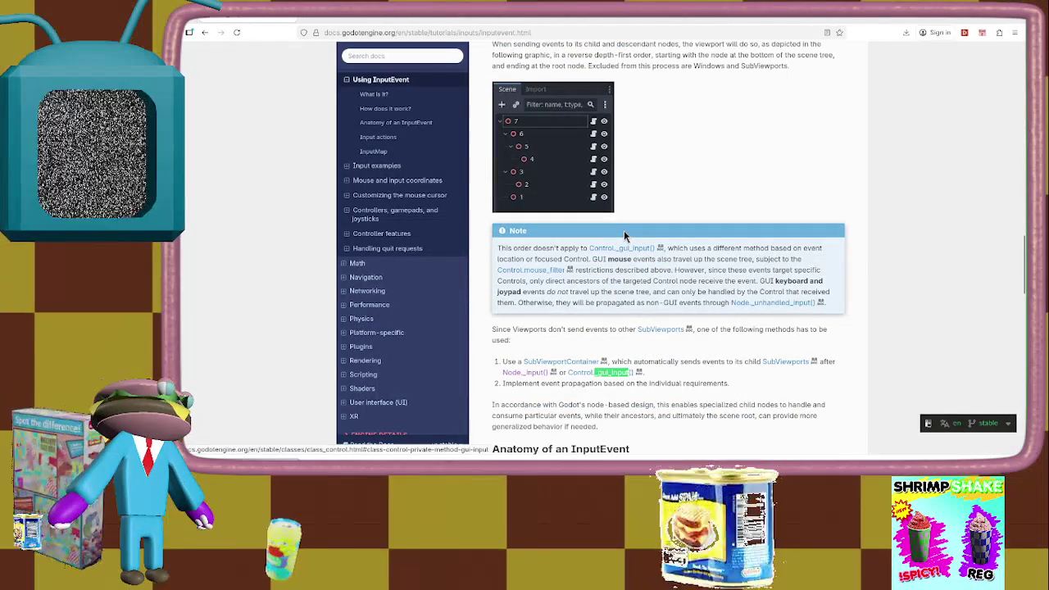
pyautogui.hotkey('shift', 'Return')
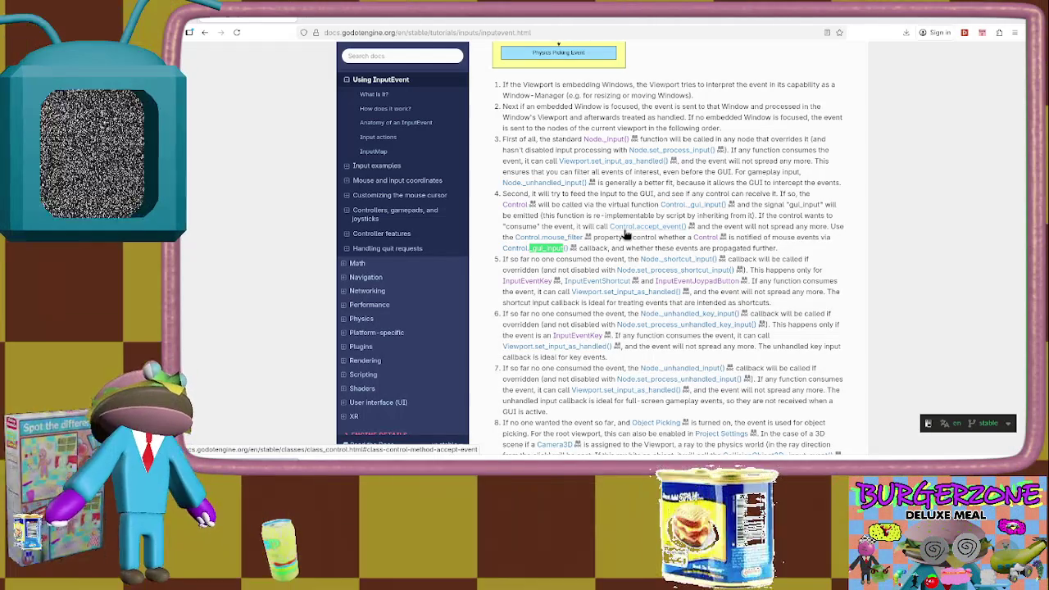
pyautogui.hotkey('alt', 'Tab')
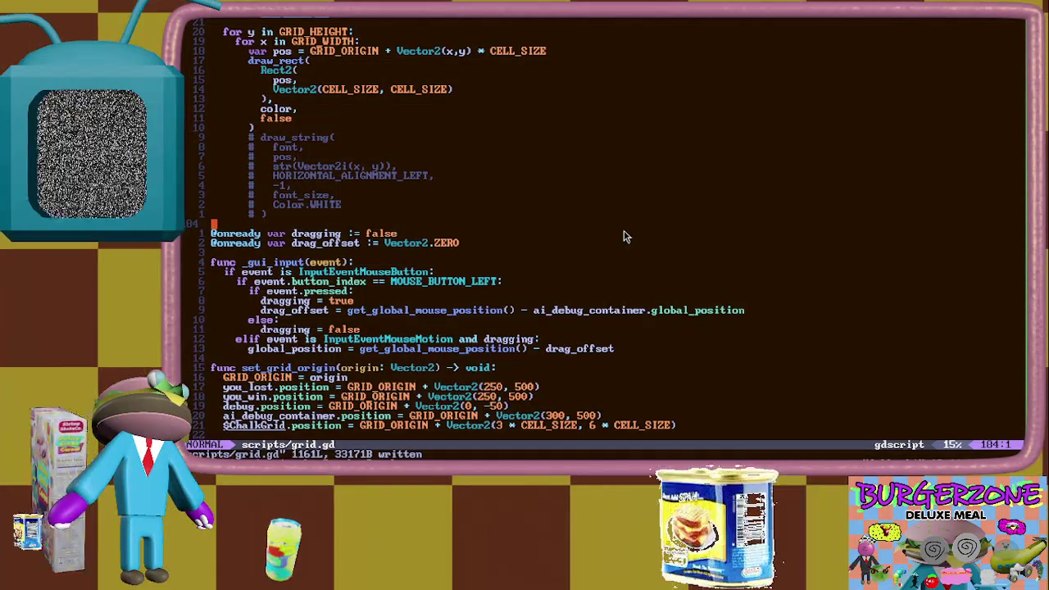
# Open pause_menu.gd and game_pause_menu.gd from the file finder, then close the lower grid.gd split
pyautogui.press('space')
pyautogui.press('f')
pyautogui.press('f')
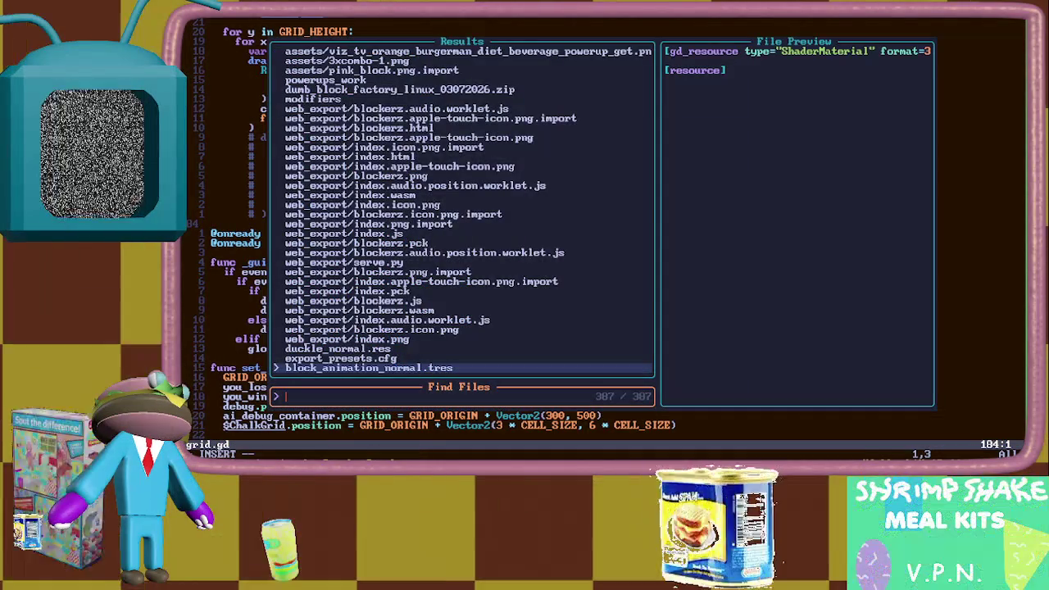
pyautogui.write('pause')
pyautogui.hotkey('ctrl', 'x')
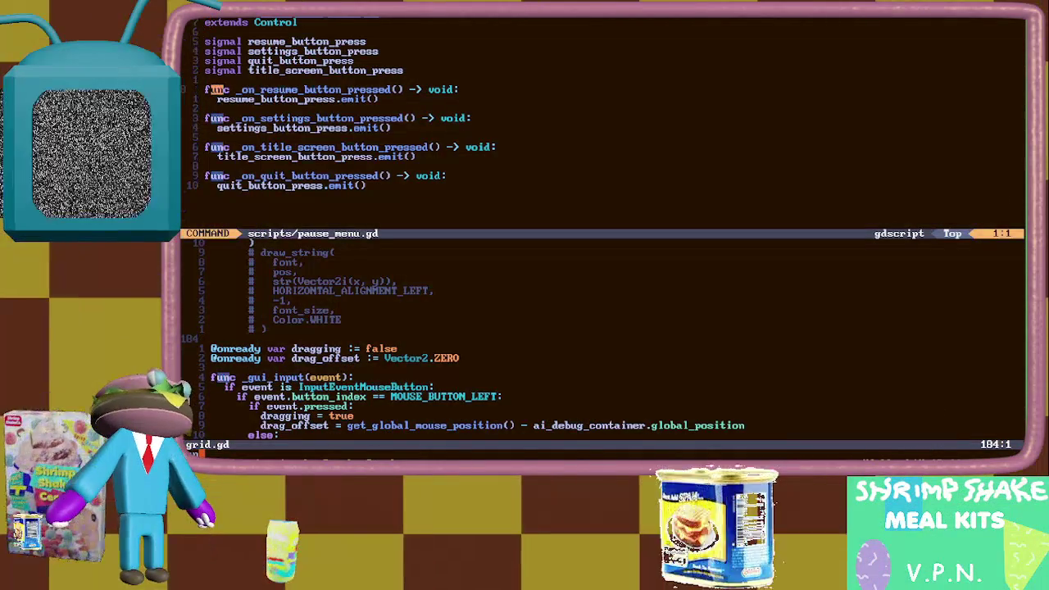
pyautogui.write('_p')
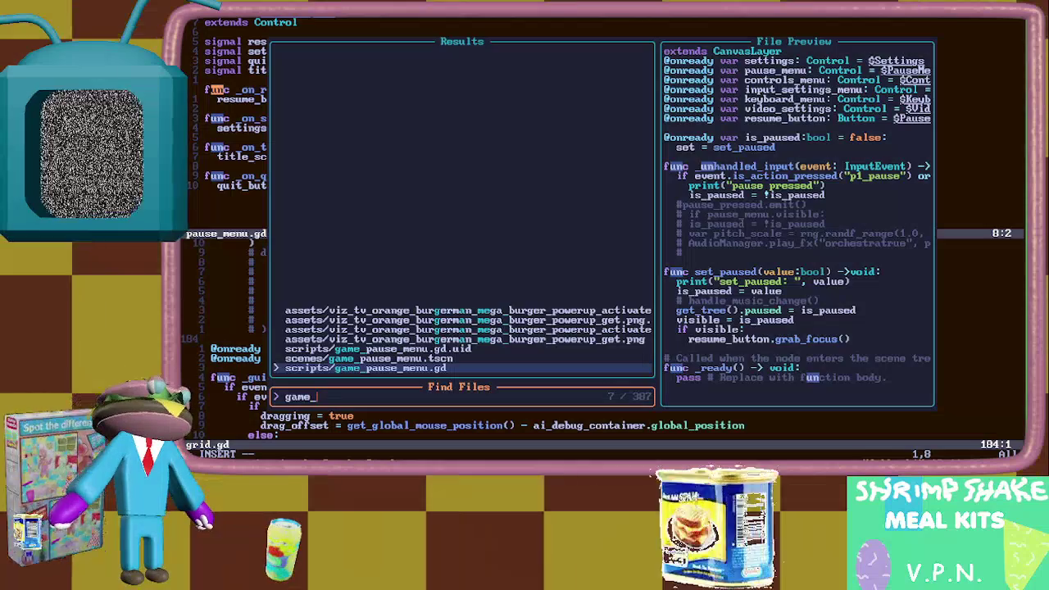
pyautogui.press('Return')
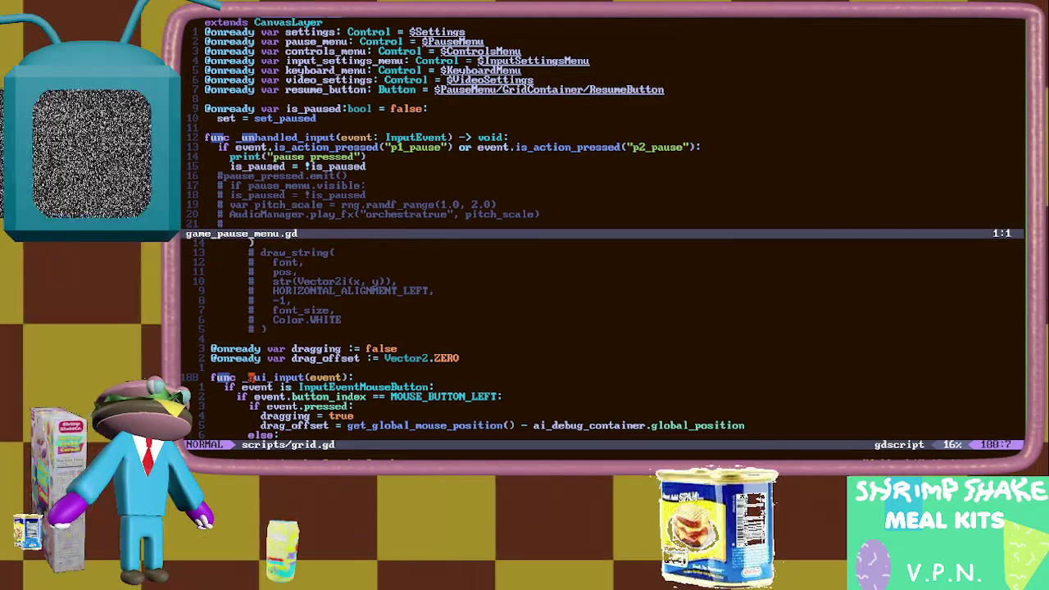
pyautogui.write('_')
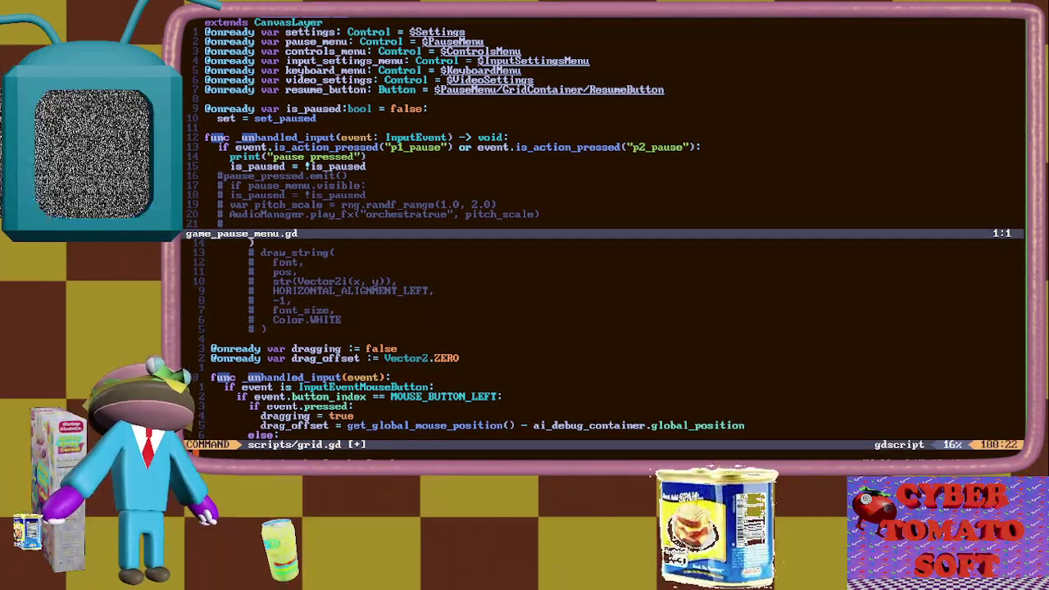
pyautogui.write('q')
pyautogui.press('Return')
# Reopen and reload grid.gd, then cycle buffers until the TODO notes file appears
pyautogui.press('space')
pyautogui.press('f')
pyautogui.press('f')
pyautogui.write('grid')
pyautogui.press('Return')
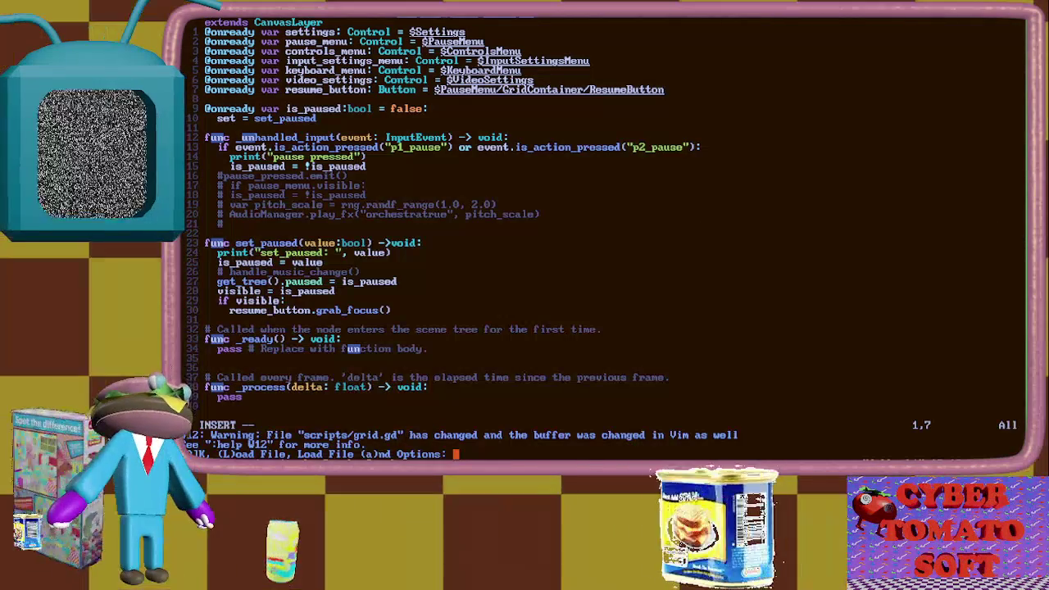
pyautogui.press('l')
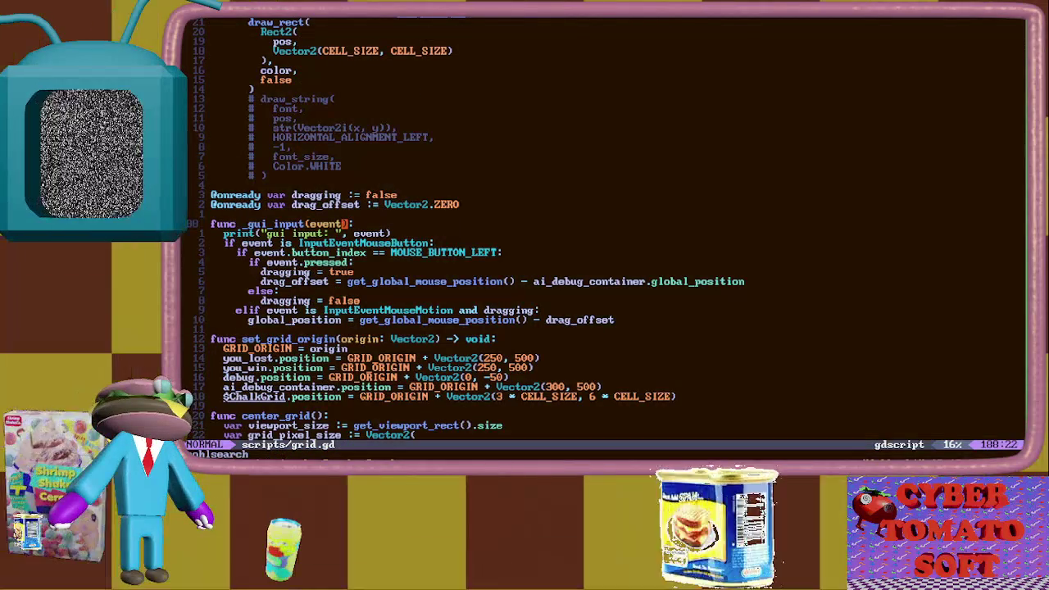
pyautogui.press('Return')
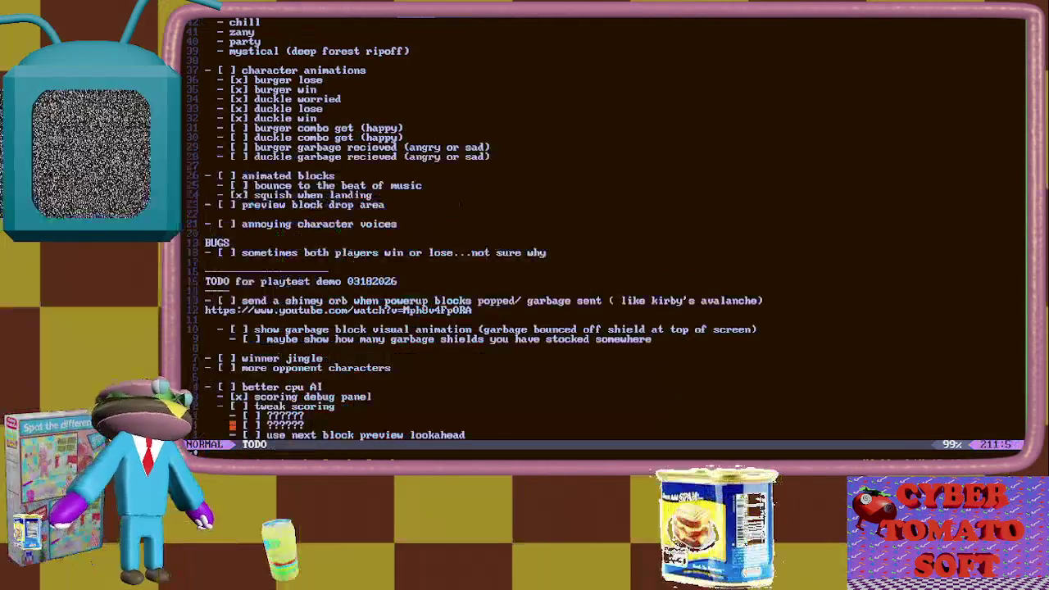
pyautogui.hotkey('ctrl', 'o')
# Reopen scripts/grid.gd in vi, rename _gui_input to _unhandled_input, and write the file
pyautogui.write('q')
pyautogui.press('Return')
pyautogui.write('vi scripts/grid')
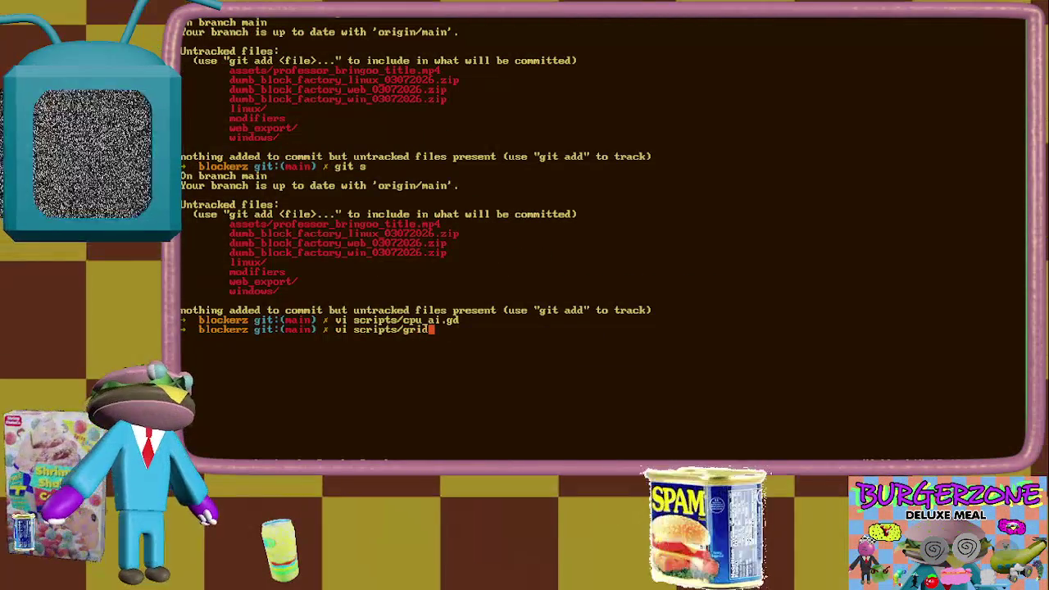
pyautogui.write('.gd')
pyautogui.press('Return')
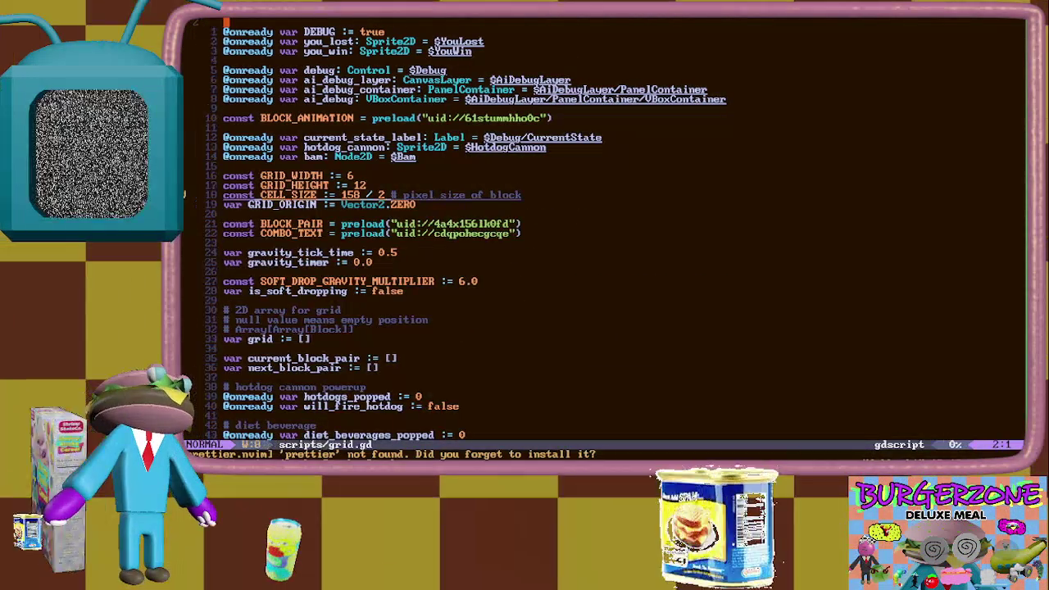
pyautogui.write('/gui')
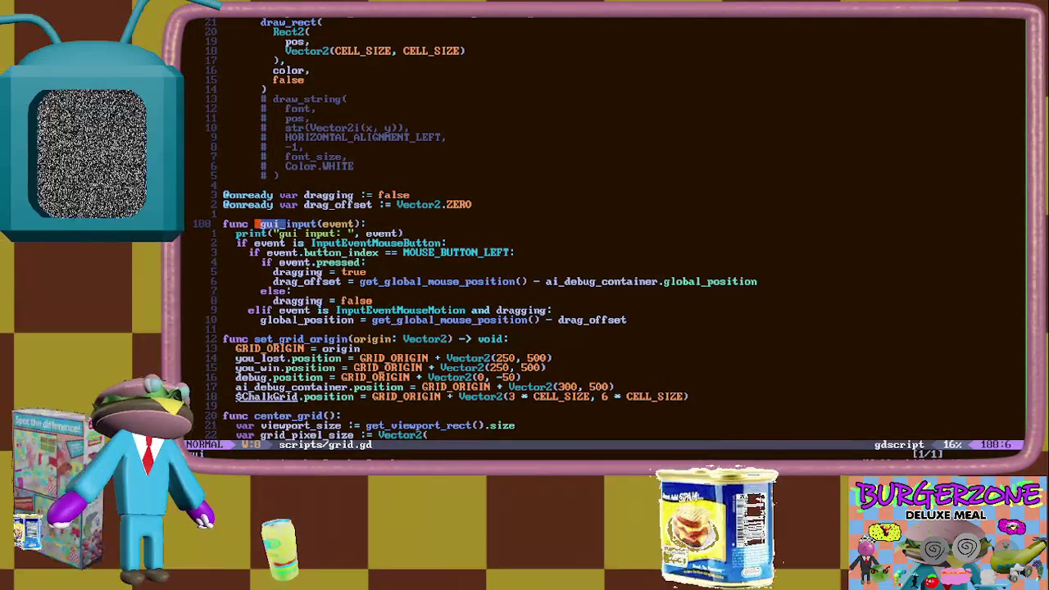
pyautogui.write('_unhandled')
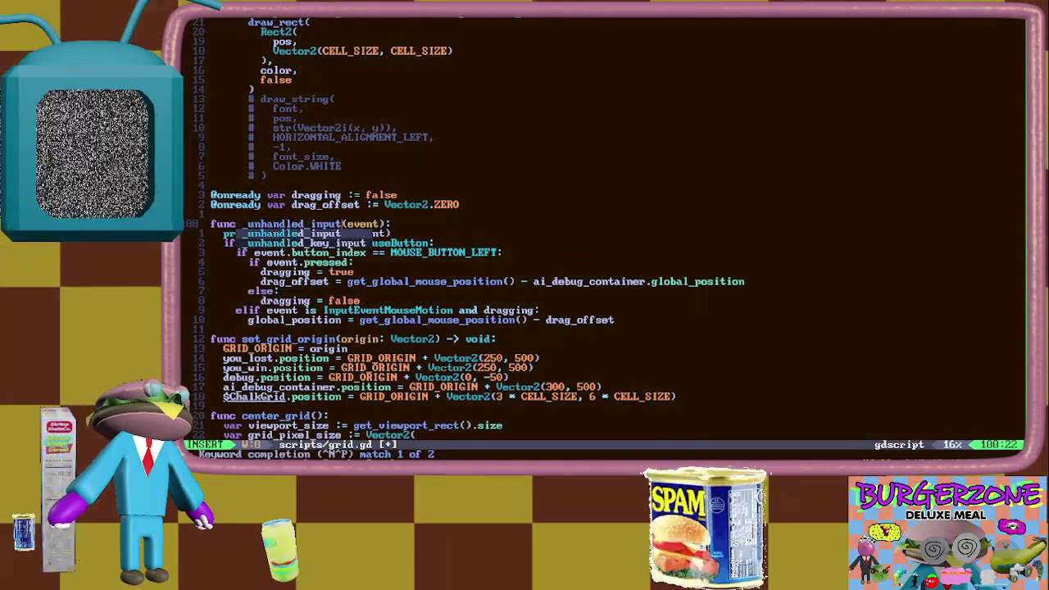
pyautogui.press('Escape')
pyautogui.write(':w')
pyautogui.press('Return')
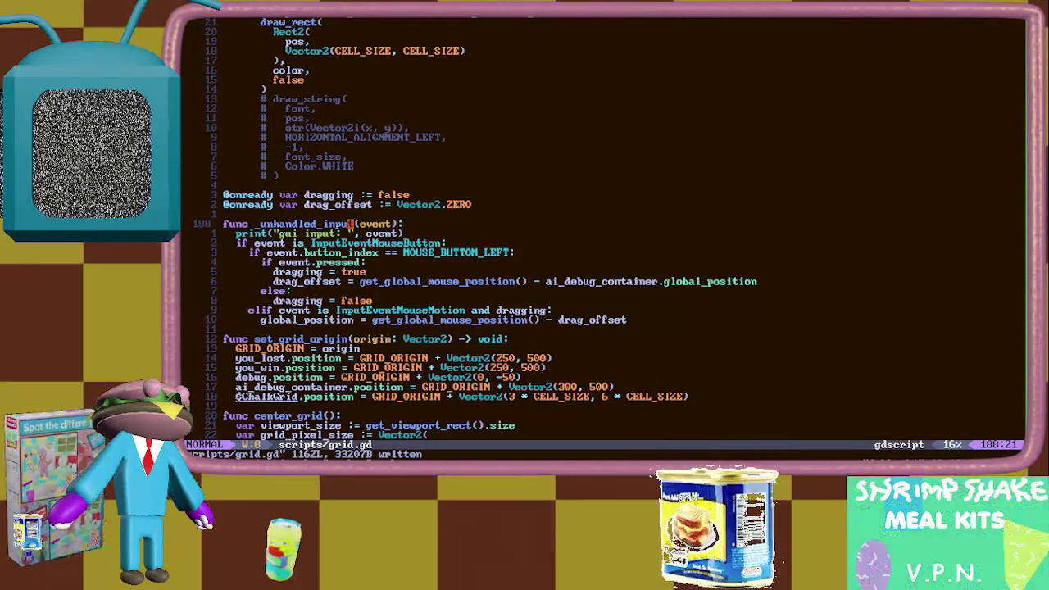
pyautogui.hotkey('alt', 'Tab')
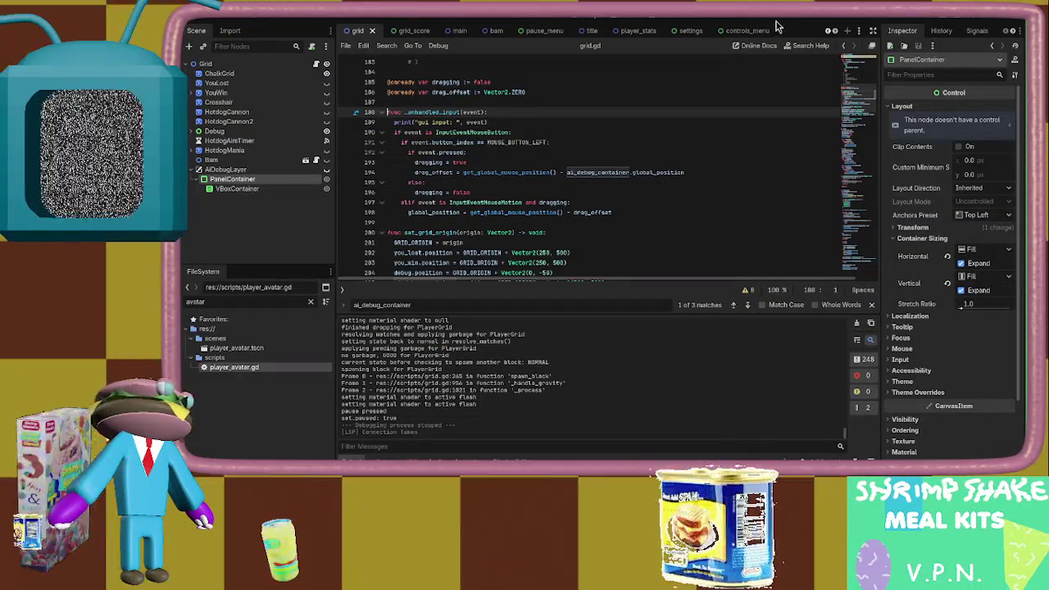
# Run the project, start a 1 PLAYER match, and toggle the pause menu on and off with Escape
pyautogui.press('F5')
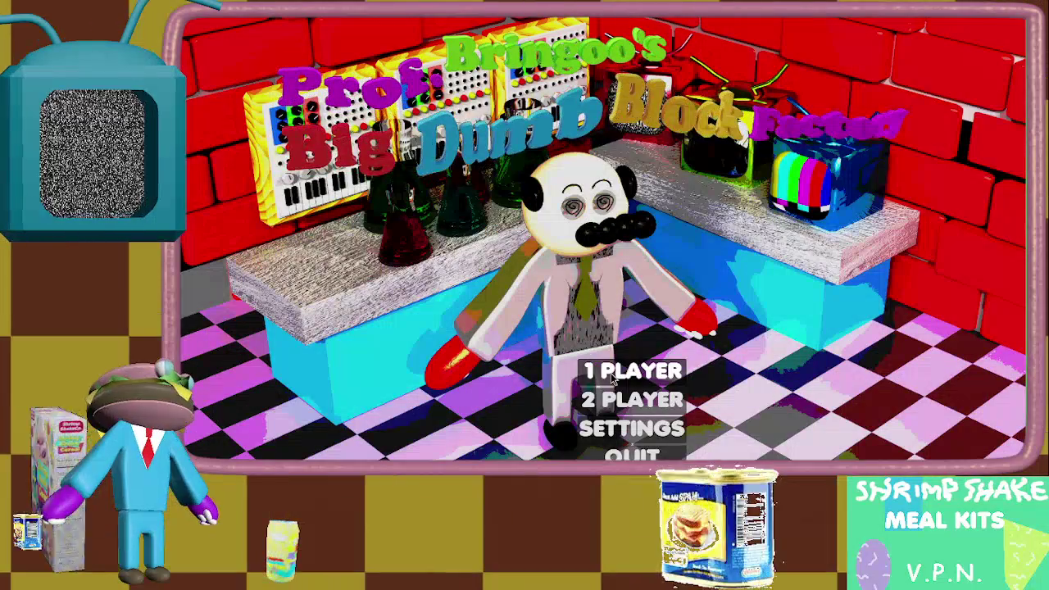
pyautogui.click(611, 373)
pyautogui.press('Escape')
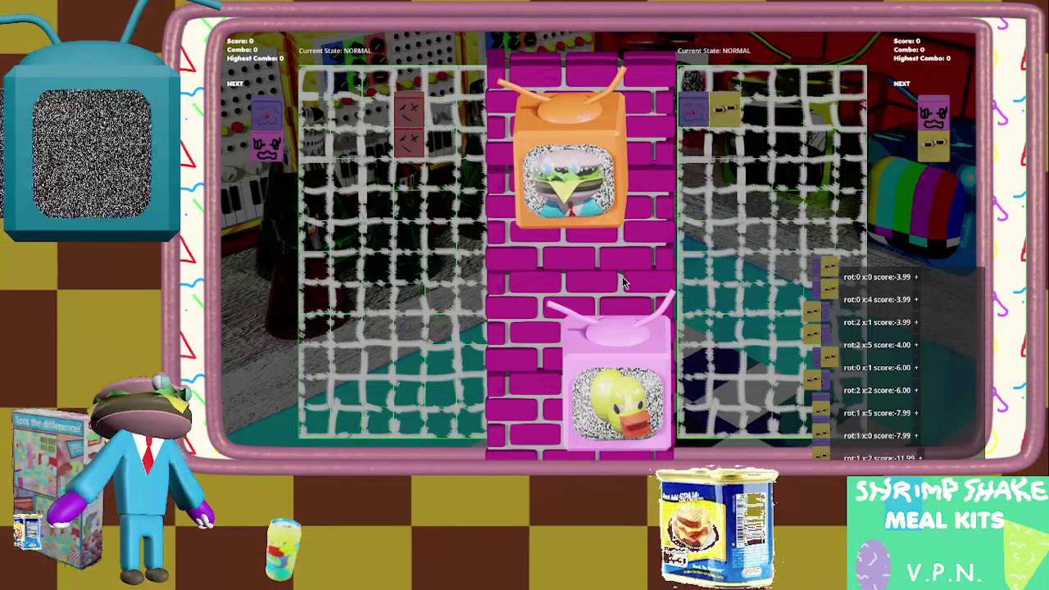
pyautogui.press('Escape')
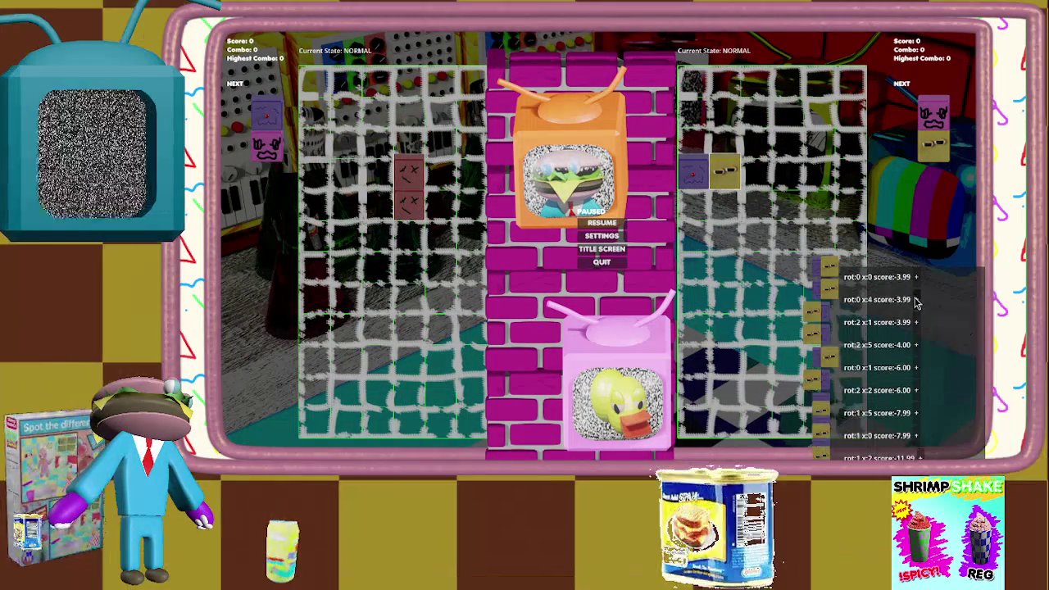
pyautogui.press('Escape')
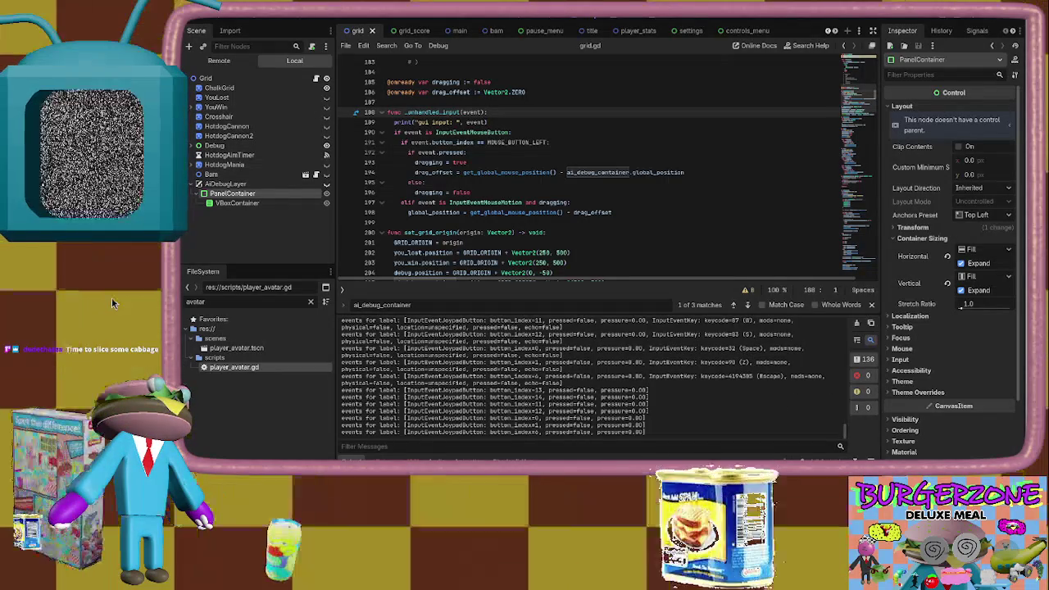
# Toggle pause repeatedly with Escape while comparing the logged input events in the Output panel
pyautogui.press('Escape')
pyautogui.press('Escape')
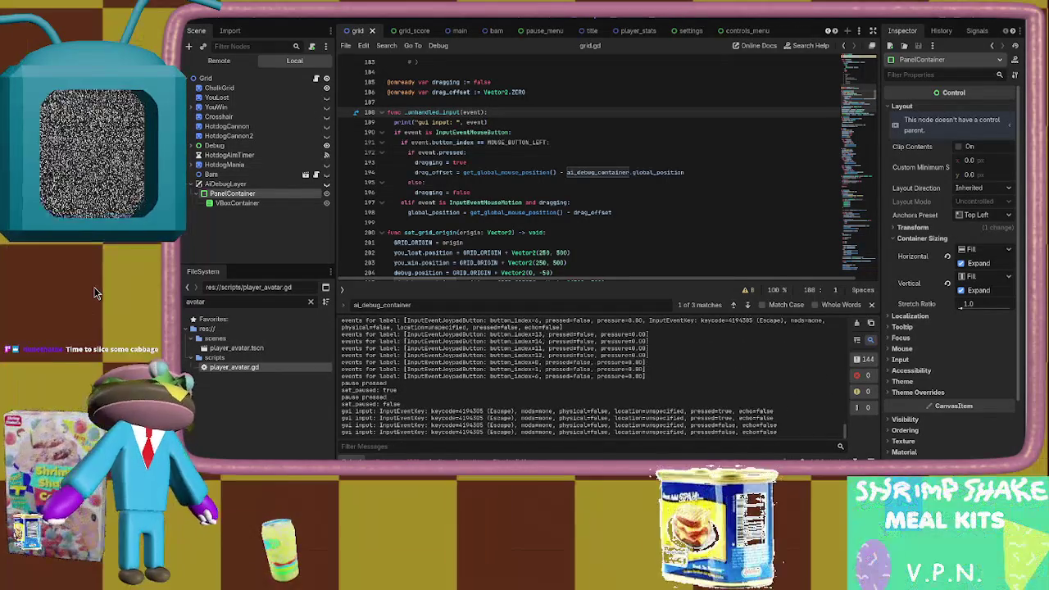
pyautogui.press('Escape')
pyautogui.press('Escape')
pyautogui.press('Escape')
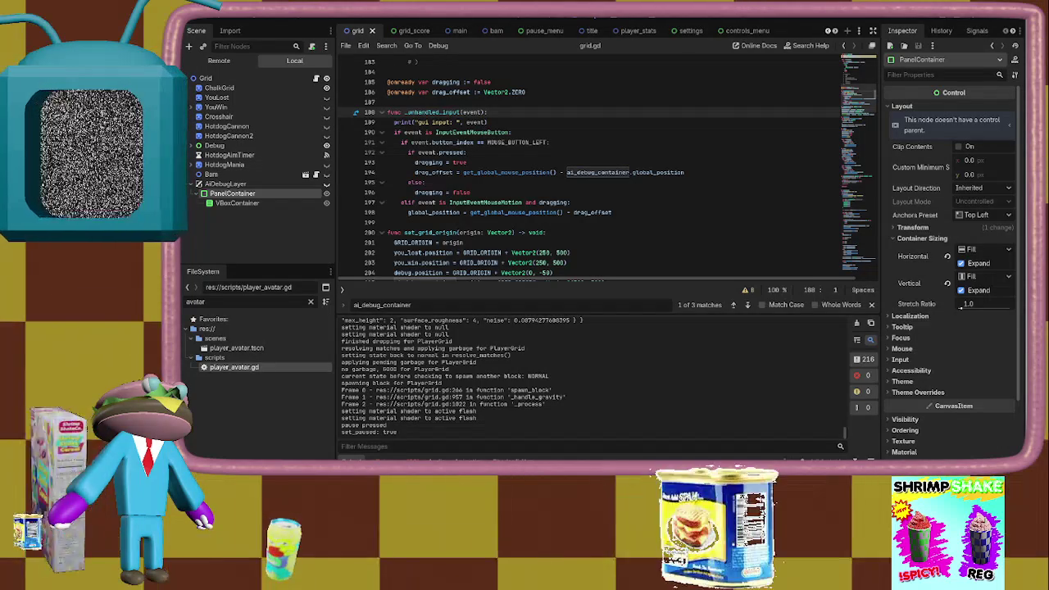
pyautogui.press('Escape')
pyautogui.press('Escape')
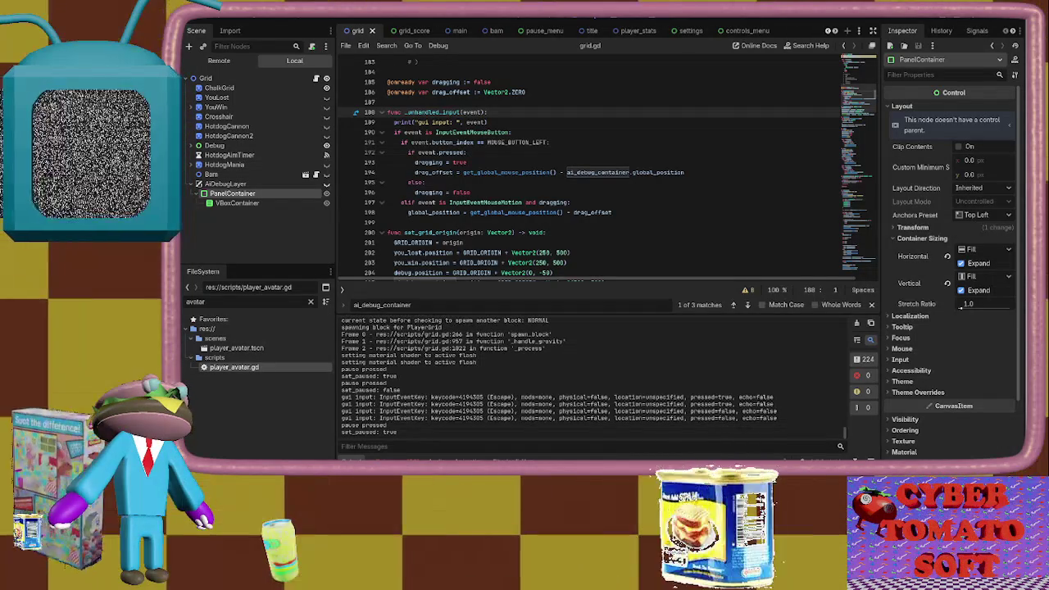
pyautogui.press('Escape')
pyautogui.press('Escape')
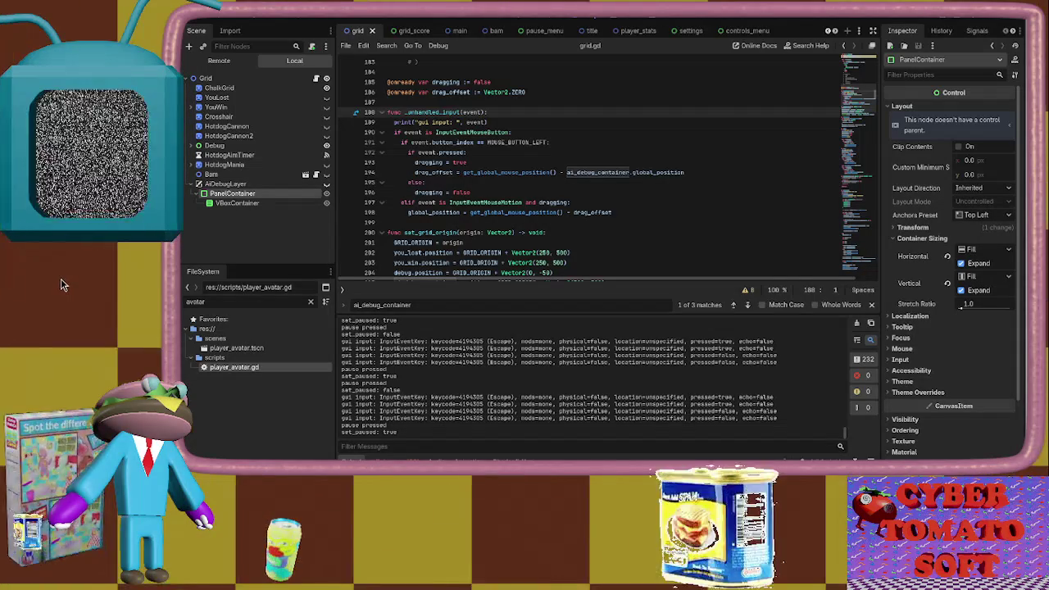
pyautogui.press('Escape')
pyautogui.press('Escape')
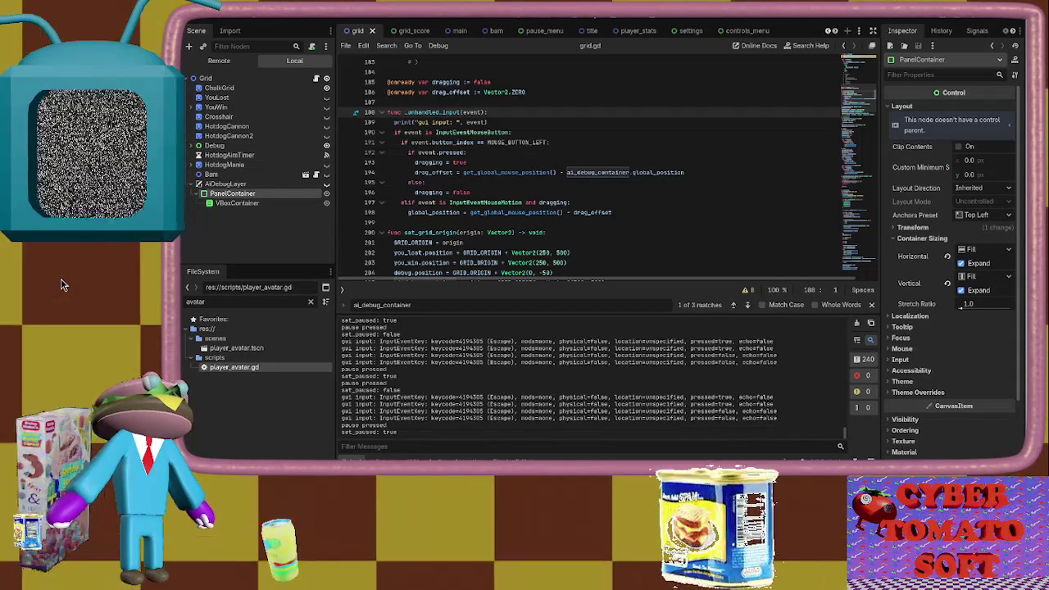
pyautogui.press('Escape')
pyautogui.press('Escape')
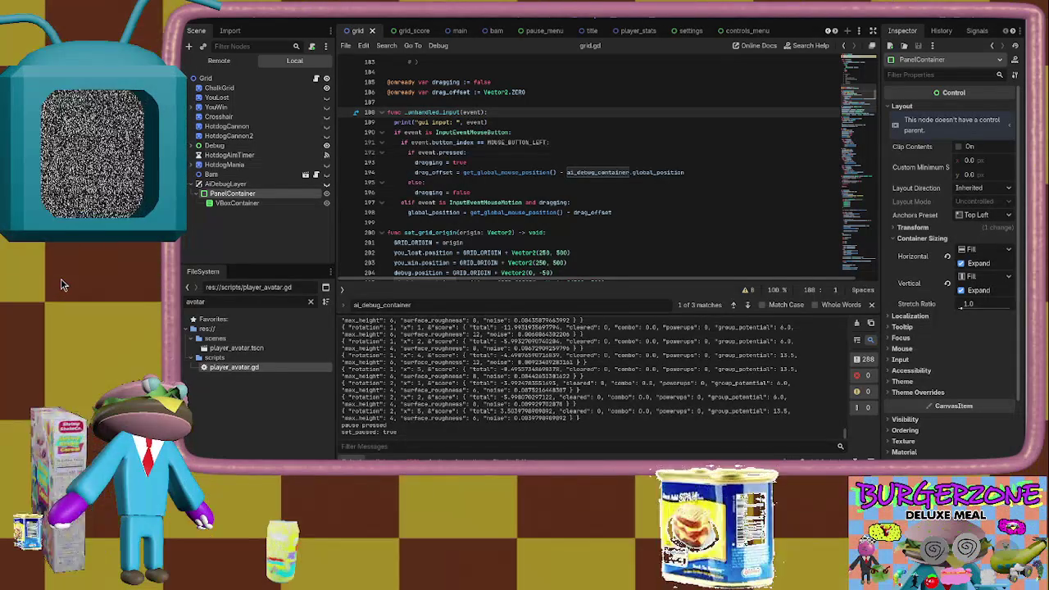
# Move the falling block pair with S and D, pause again, and stop the game with F8
pyautogui.press('Escape')
pyautogui.press('s')
pyautogui.press('d')
pyautogui.press('d')
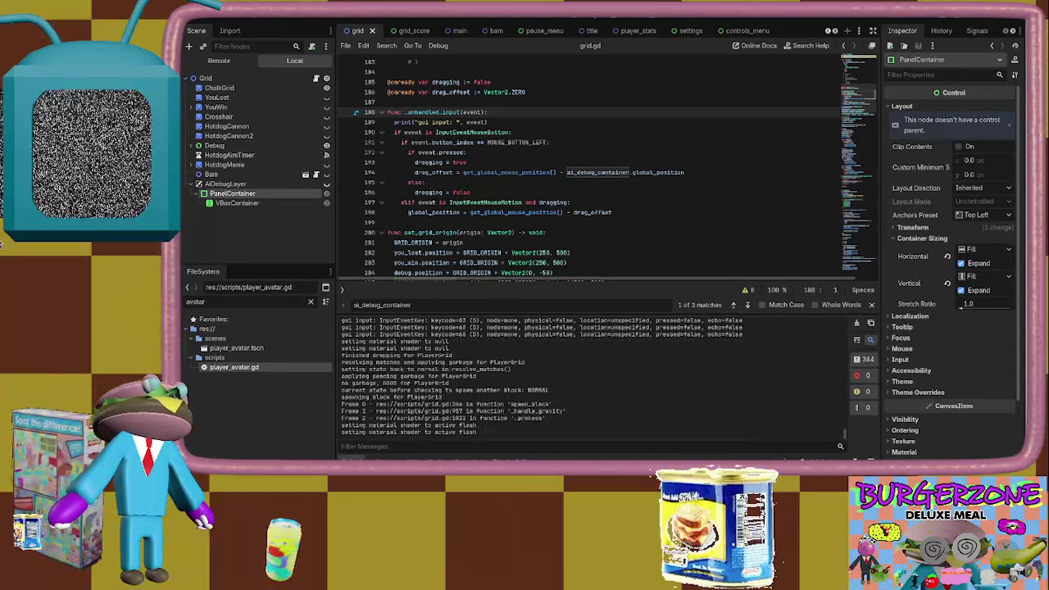
pyautogui.press('Escape')
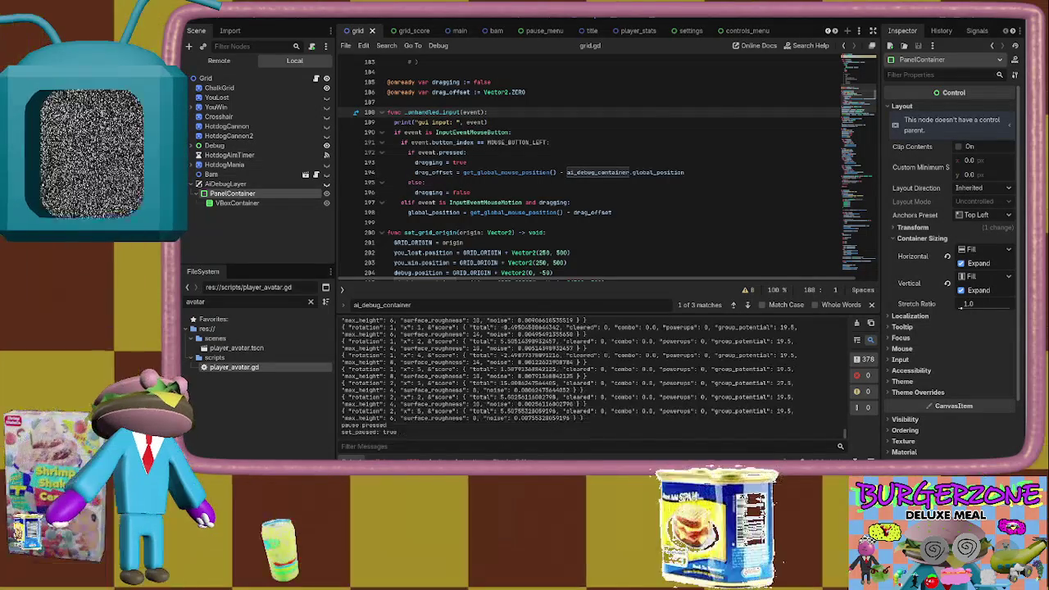
pyautogui.press('F8')
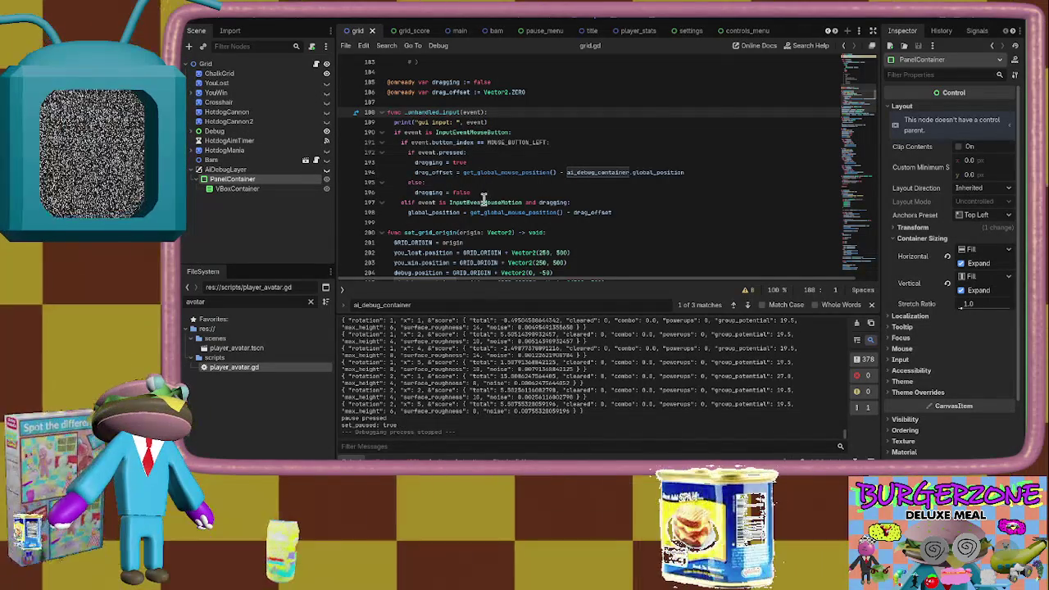
pyautogui.click(478, 211)
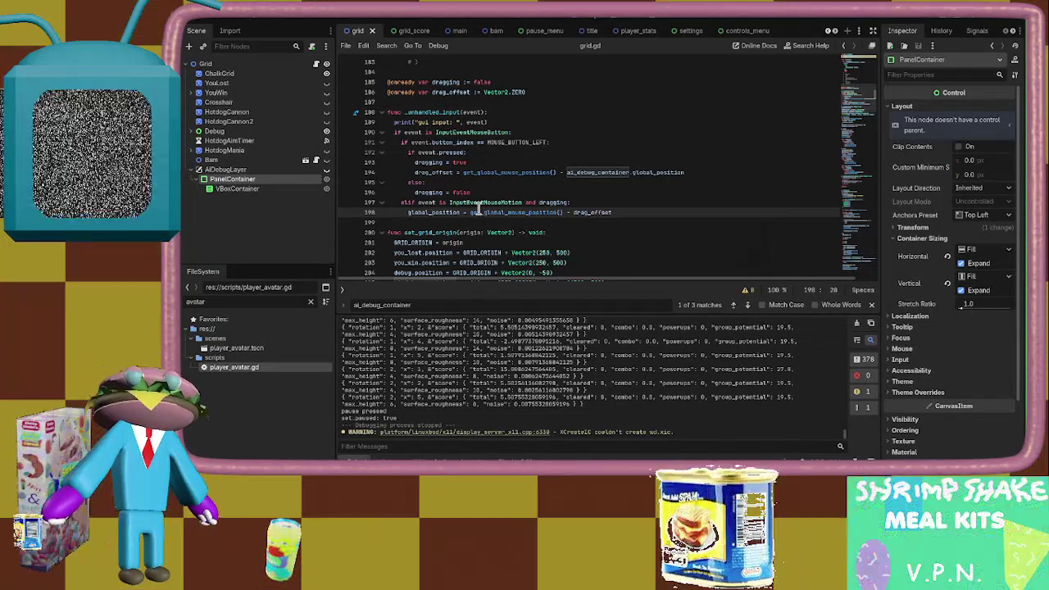
pyautogui.hotkey('alt', 'Tab')
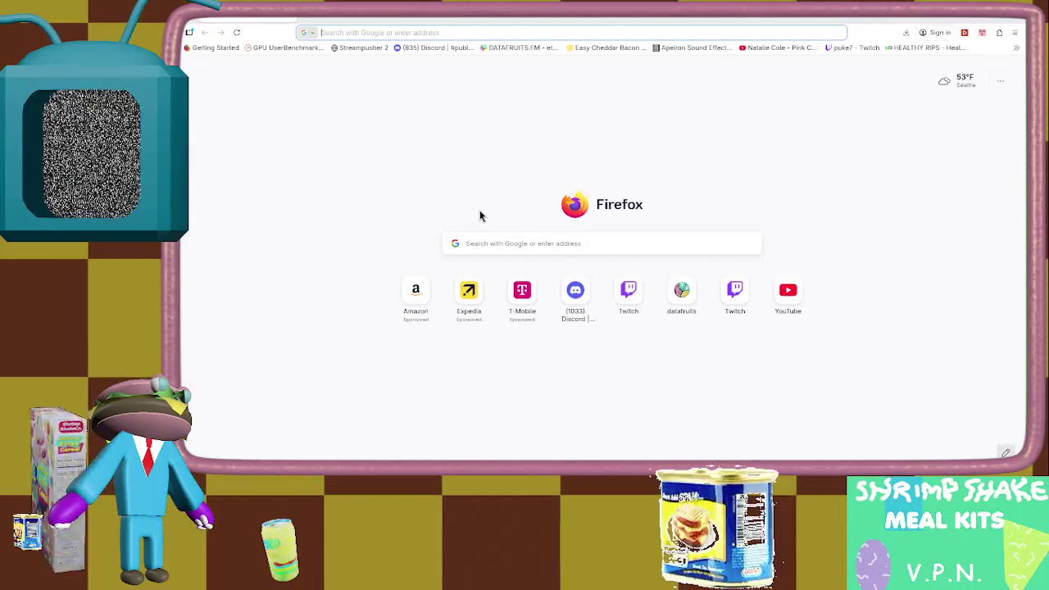
# Search Google for 'godot draggable ui window'
pyautogui.write('godot draggable ui window')
pyautogui.press('Return')
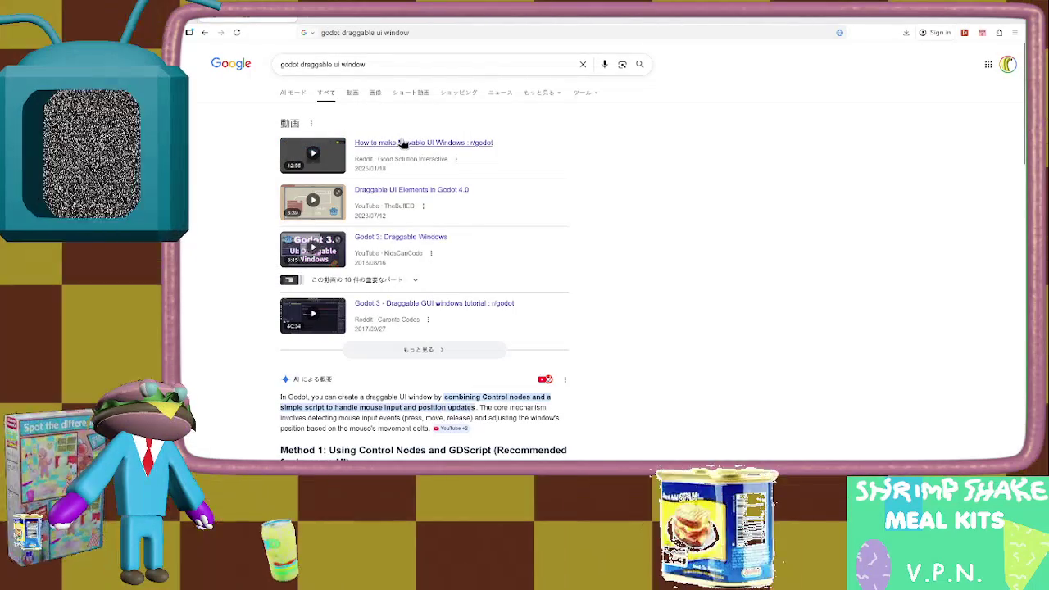
pyautogui.rightClick(402, 143)
pyautogui.click(426, 148)
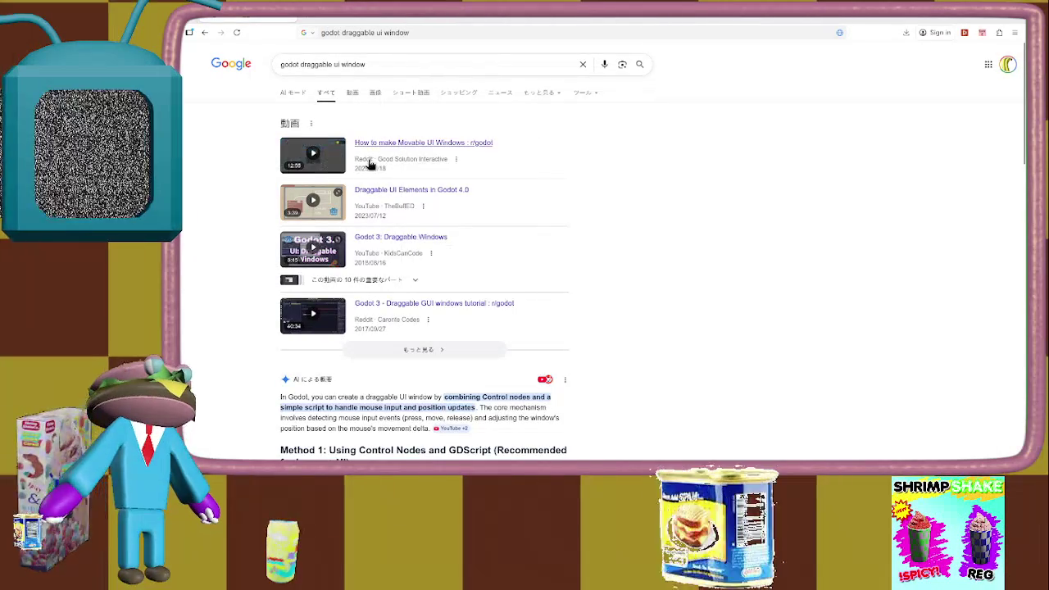
pyautogui.scroll(-3, 369, 158)
# Expand the AI overview and scroll through its draggable-window code example
pyautogui.click(421, 244)
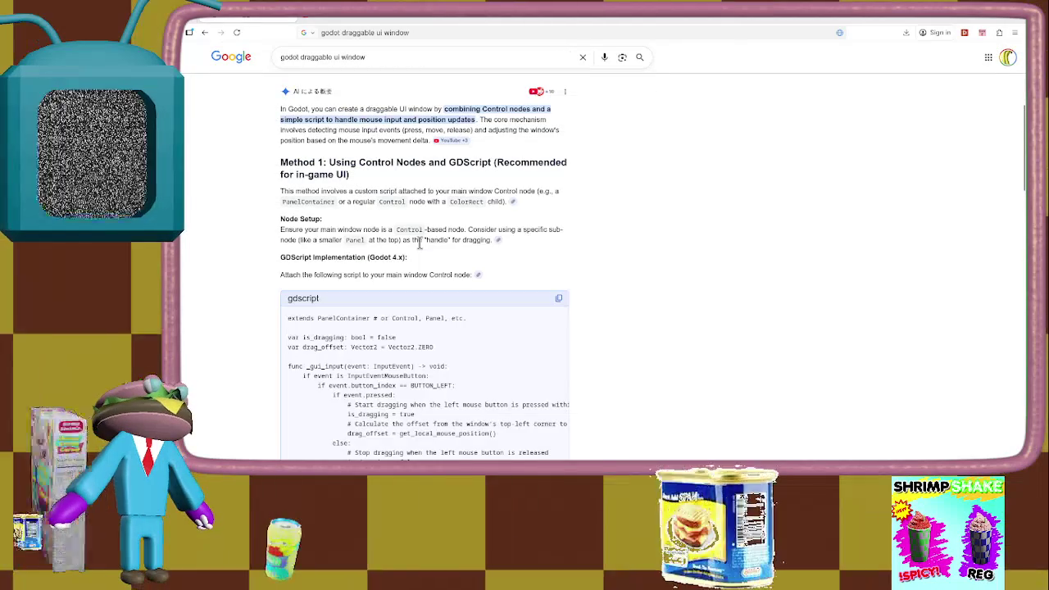
pyautogui.scroll(-5, 243, 270)
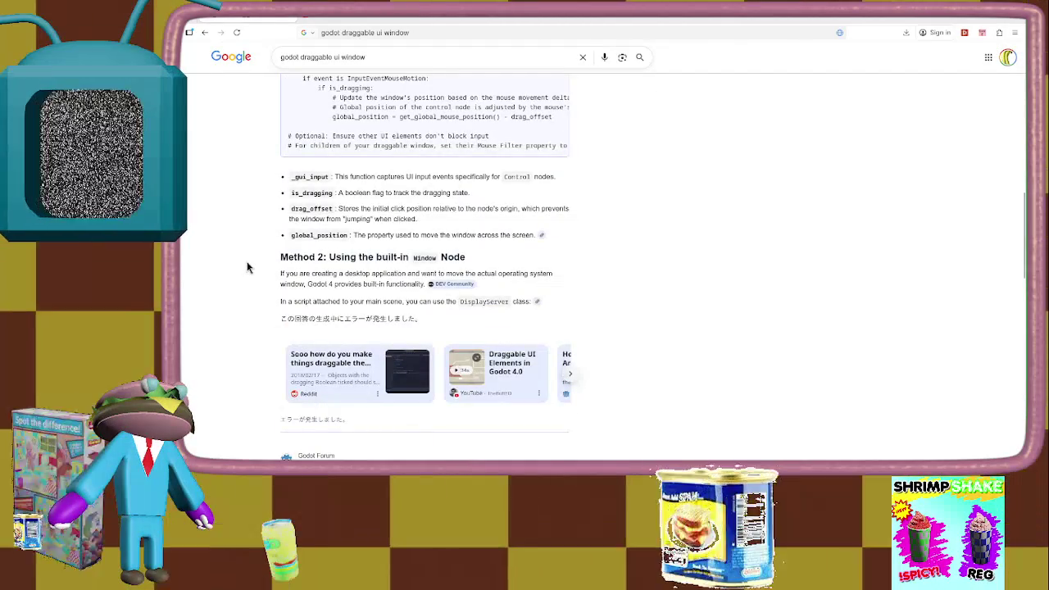
pyautogui.scroll(4, 246, 264)
pyautogui.scroll(-10, 247, 267)
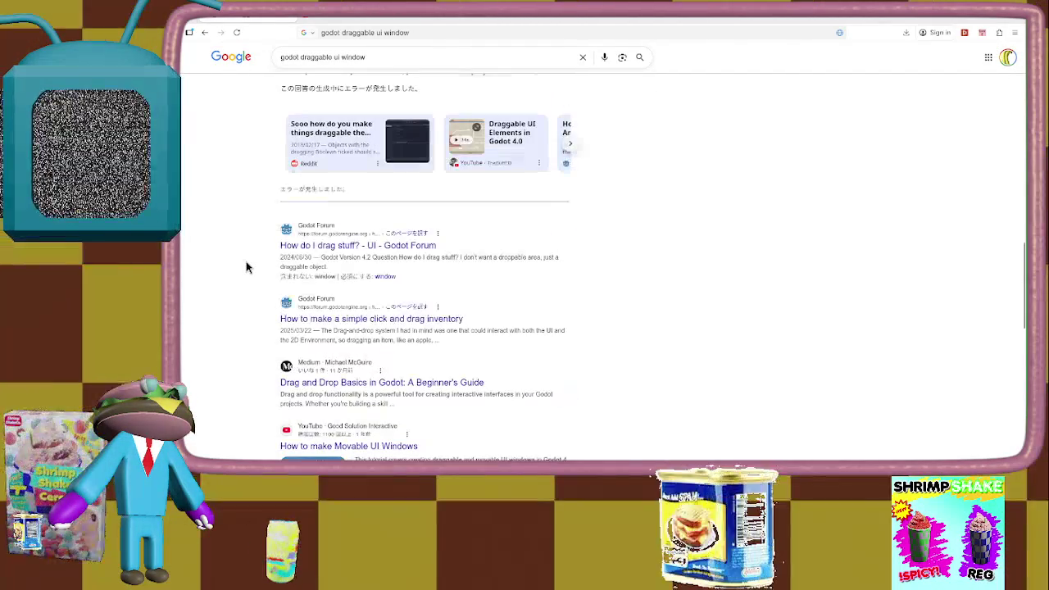
pyautogui.scroll(-2, 245, 267)
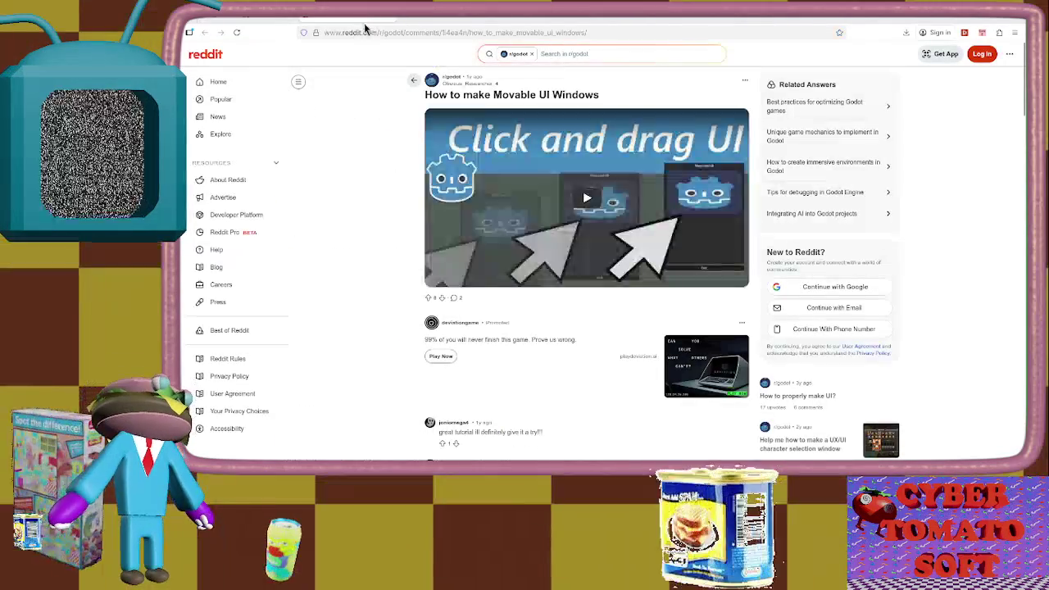
# Open the 'How to make Movable UI Windows' tutorial on YouTube and jump to its Godot editor part
pyautogui.click(576, 210)
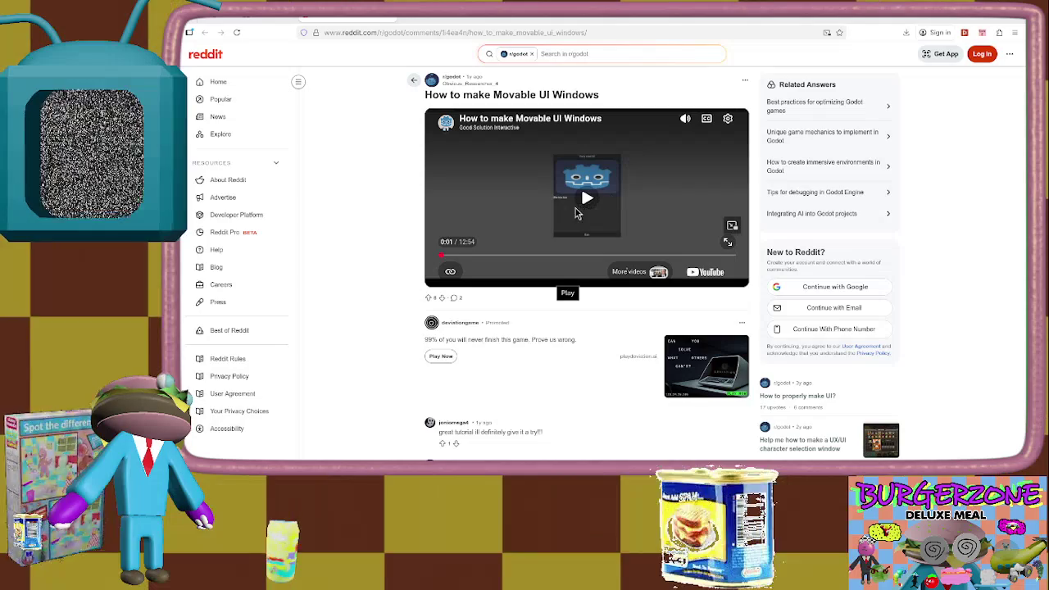
pyautogui.click(708, 273)
pyautogui.hotkey('ctrl', 'w')
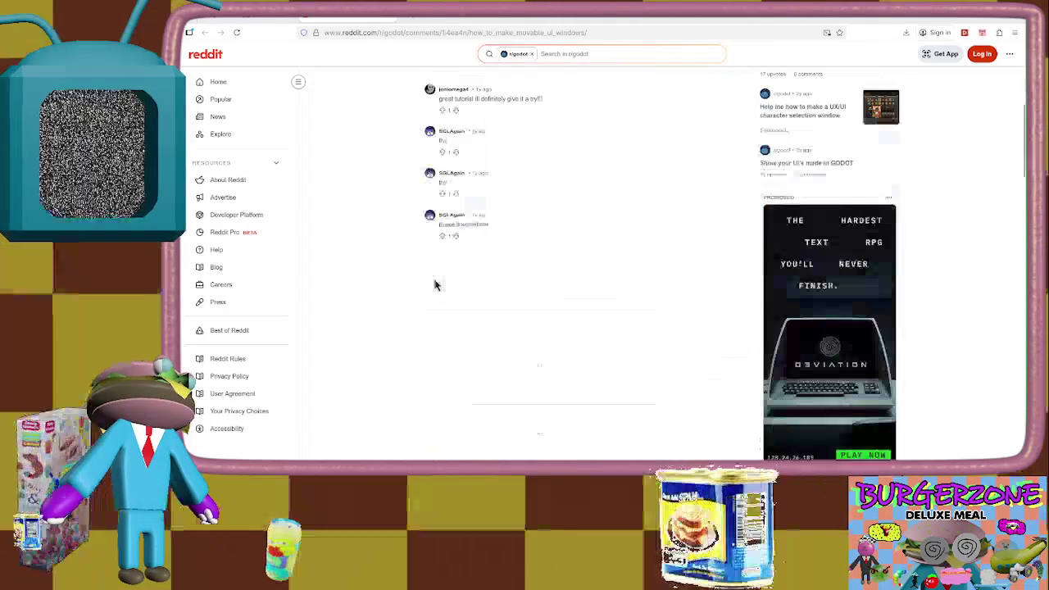
pyautogui.scroll(2, 387, 176)
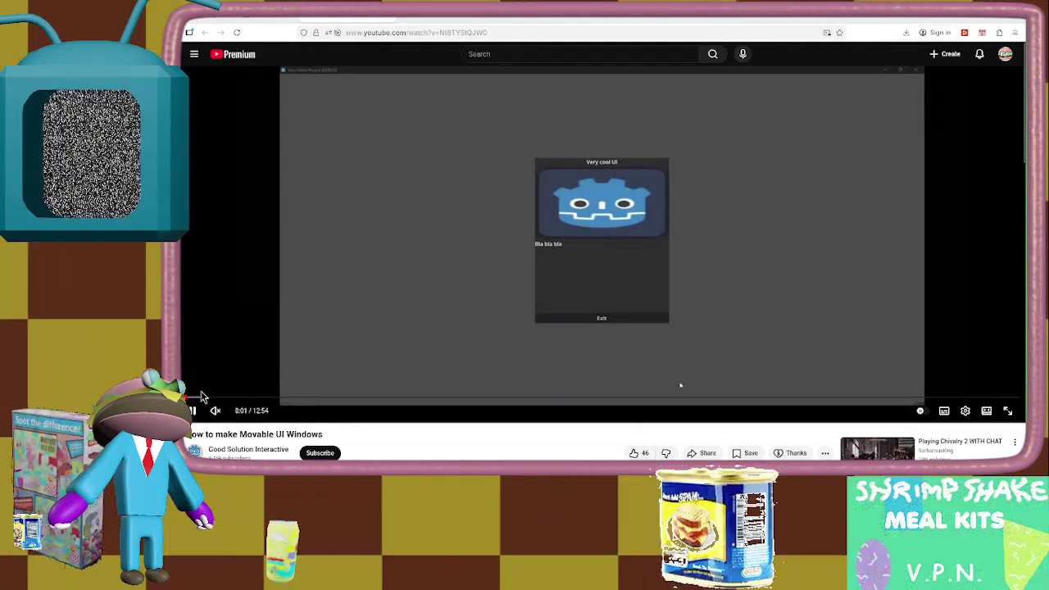
pyautogui.click(300, 398)
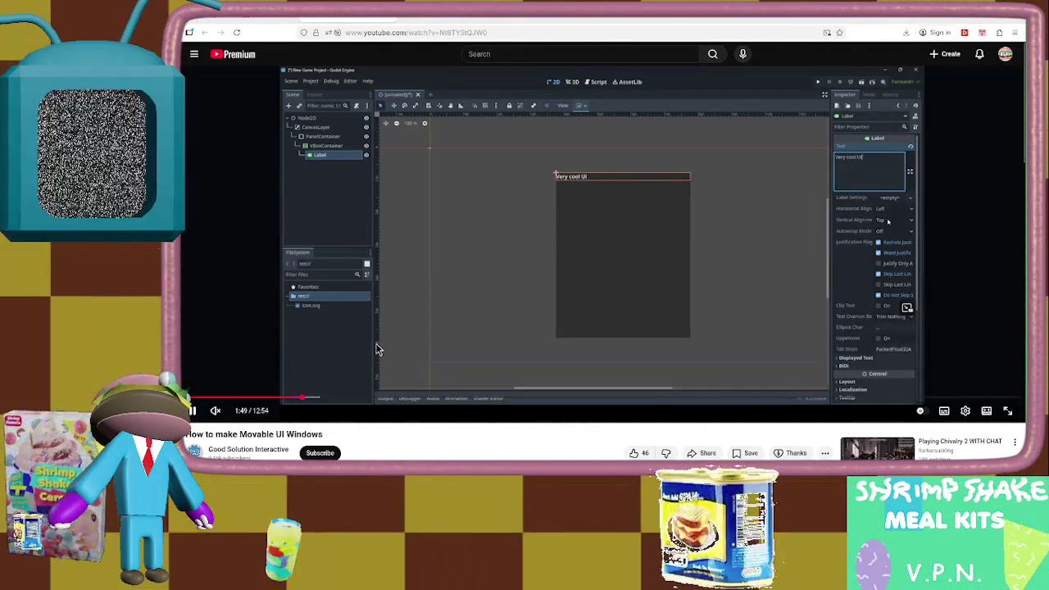
# Skip the tutorial forward through its script, signal and mouse-delta sections to about 11:22
pyautogui.press('Right')
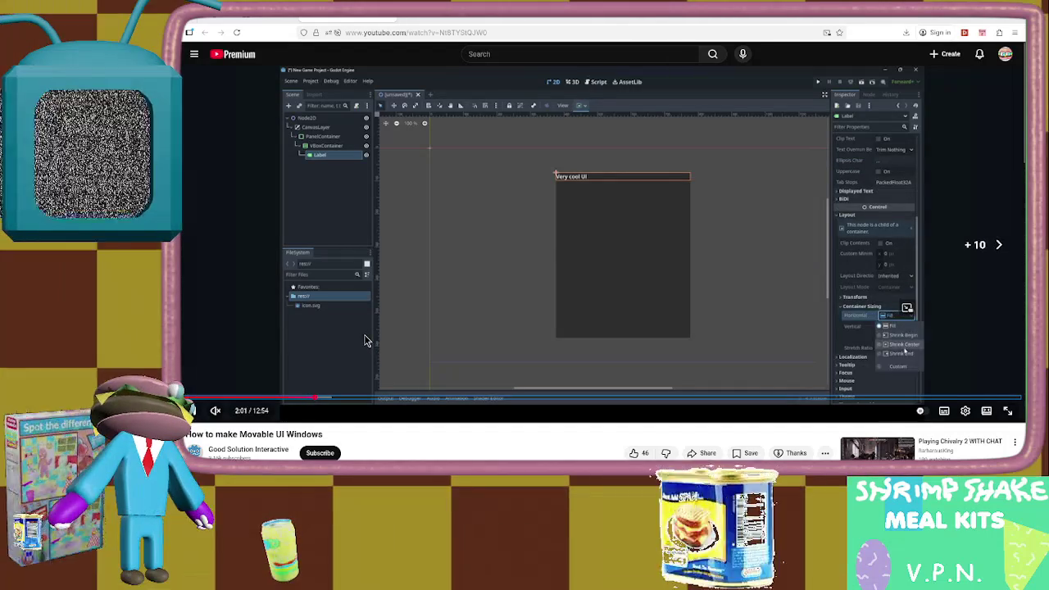
pyautogui.press('Right')
pyautogui.press('Right')
pyautogui.press('Right')
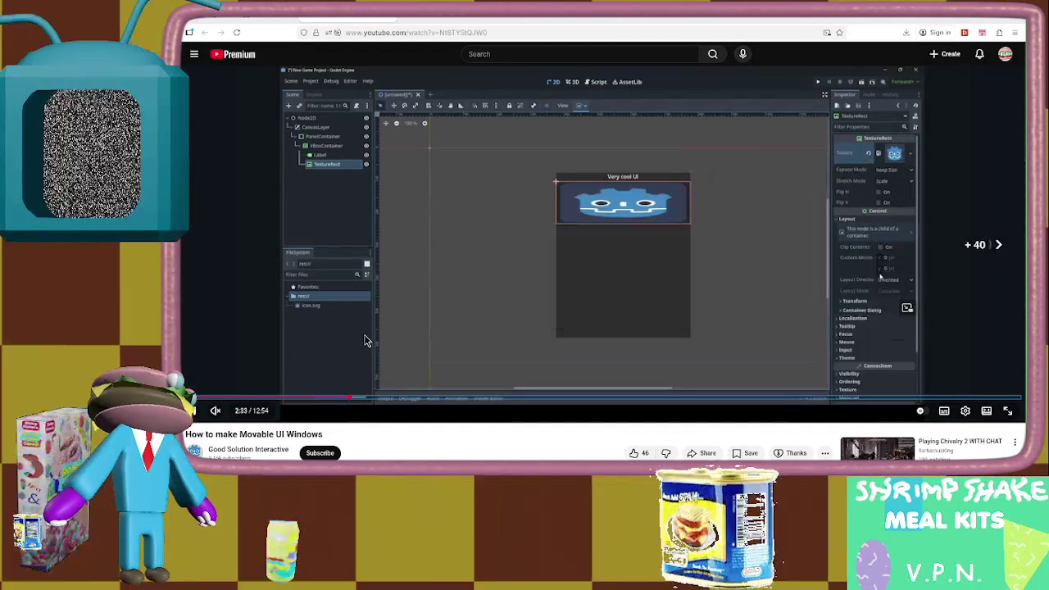
pyautogui.press('Right')
pyautogui.press('Right')
pyautogui.press('Right')
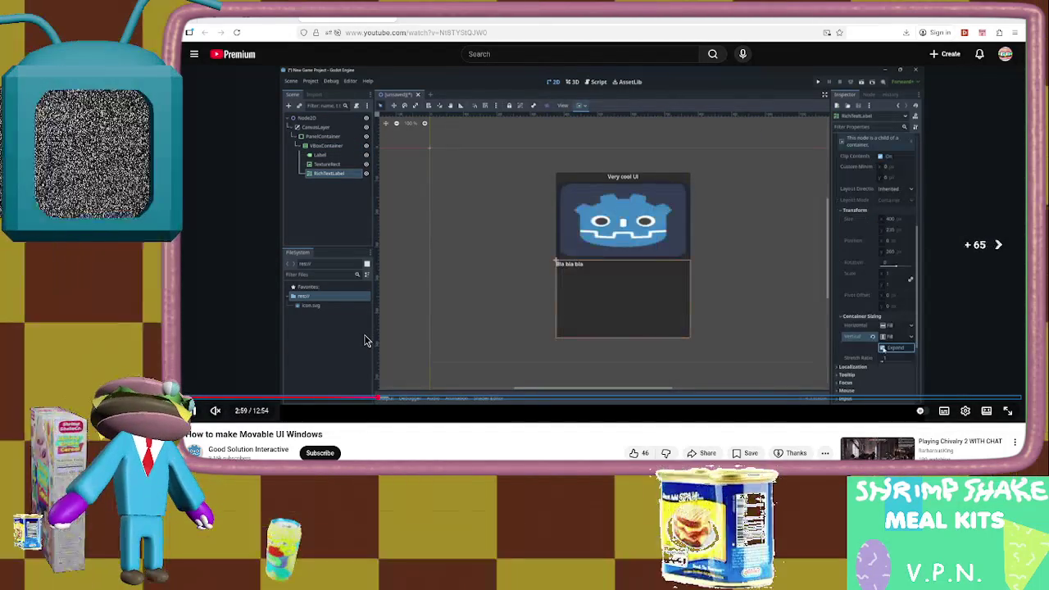
pyautogui.press('Right')
pyautogui.press('Right')
pyautogui.press('Right')
pyautogui.press('Right')
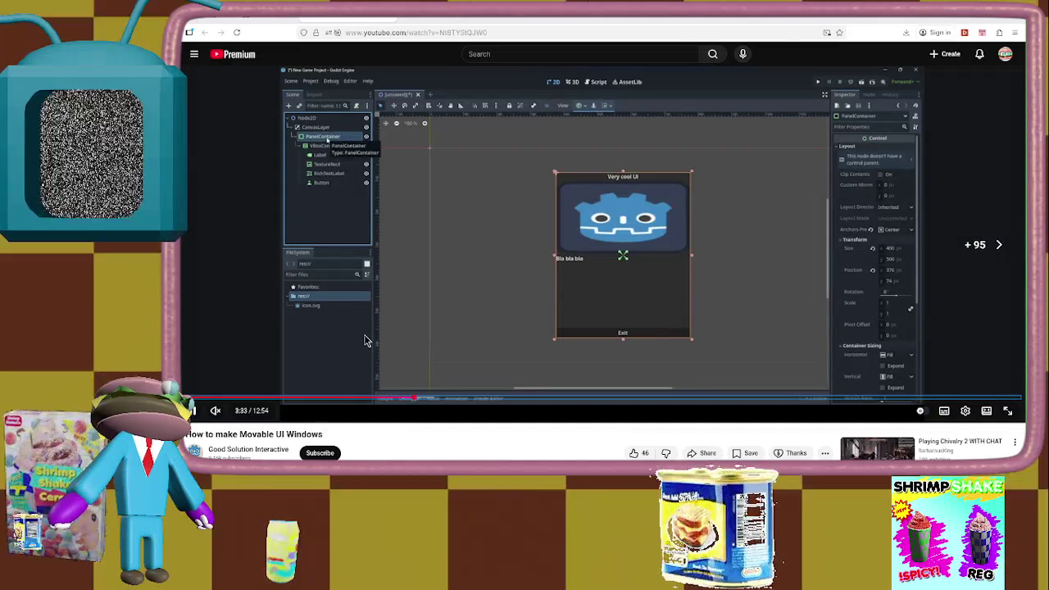
pyautogui.press('Right')
pyautogui.press('Right')
pyautogui.press('Right')
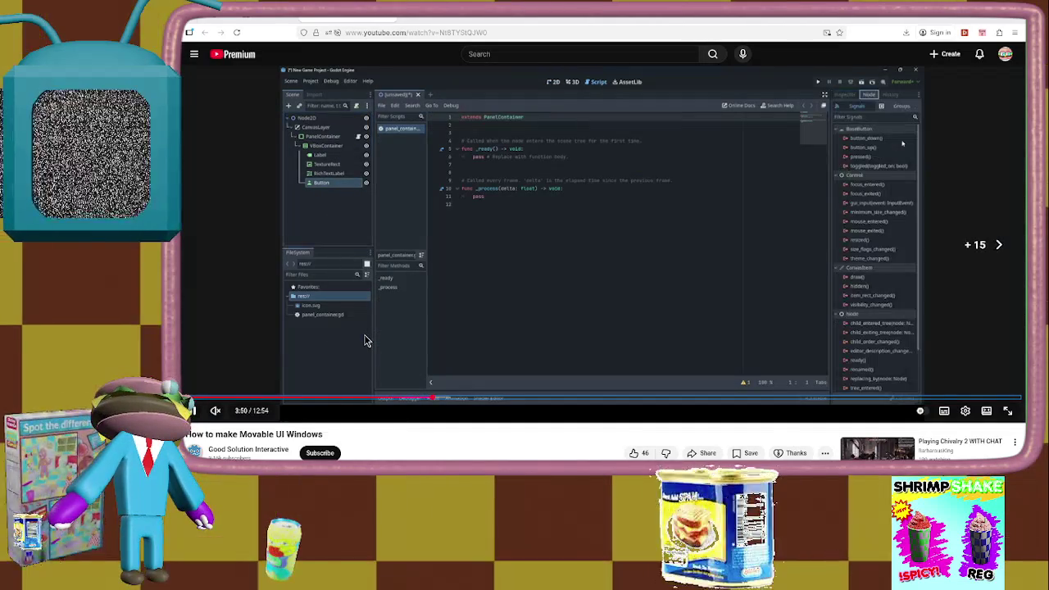
pyautogui.press('Right')
pyautogui.press('Right')
pyautogui.press('Right')
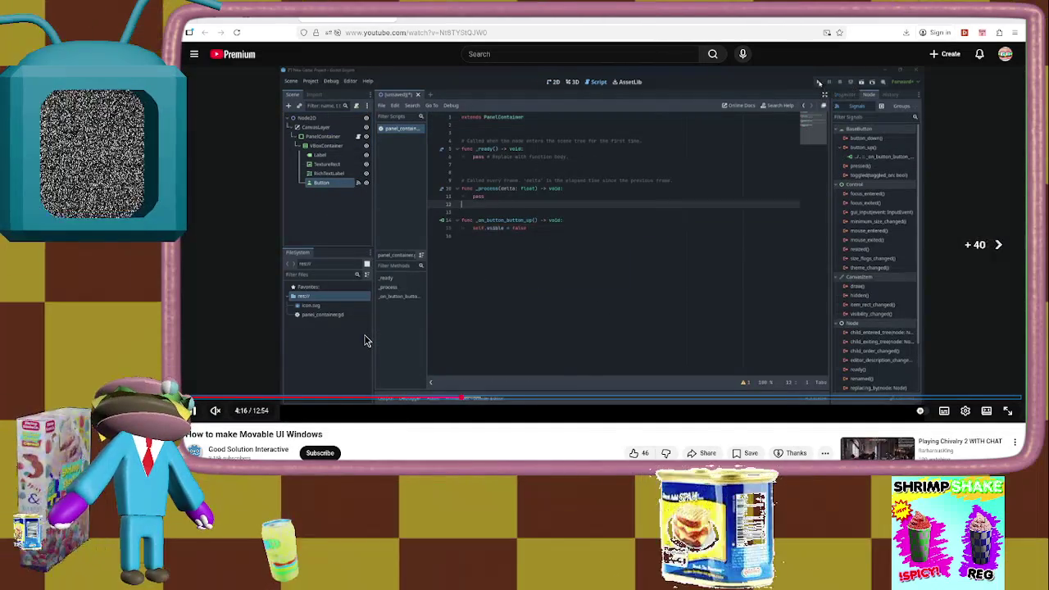
pyautogui.press('Right')
pyautogui.press('Right')
pyautogui.press('Right')
pyautogui.press('Right')
pyautogui.press('Right')
pyautogui.press('Right')
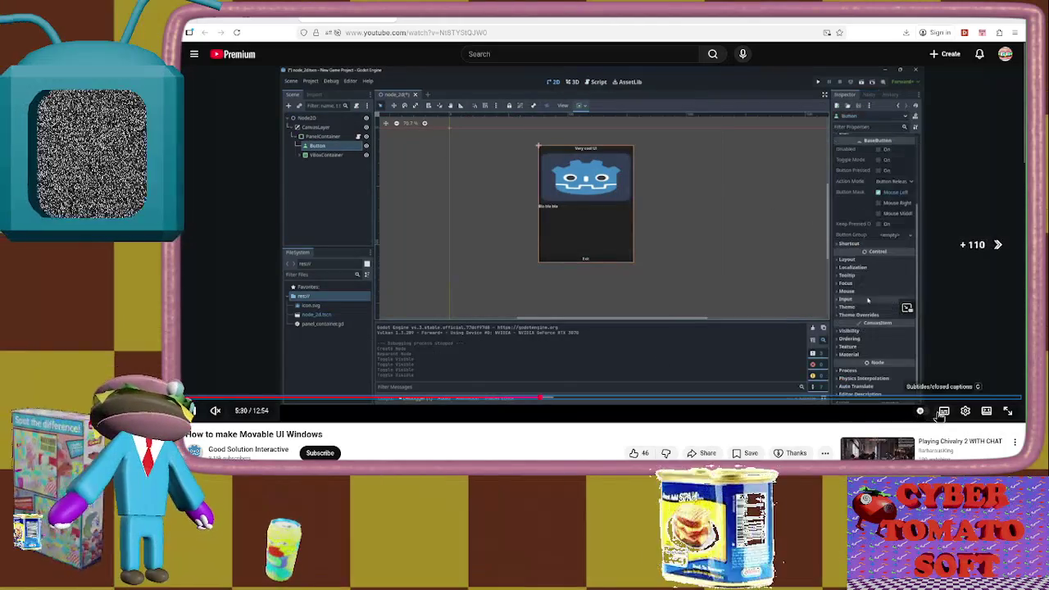
pyautogui.press('Right')
pyautogui.press('Right')
pyautogui.press('Right')
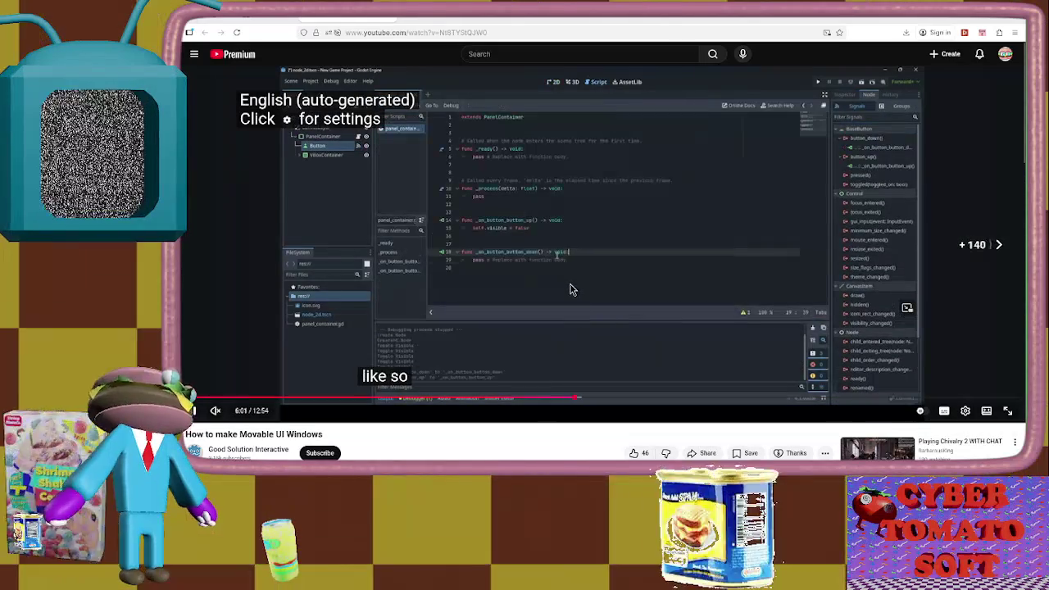
pyautogui.press('Right')
pyautogui.press('Right')
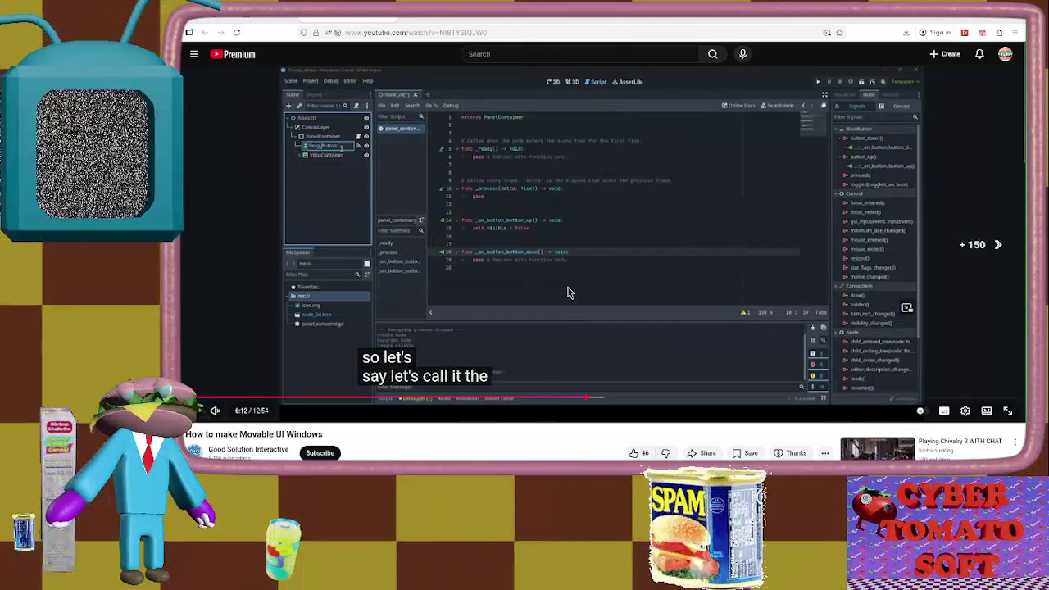
pyautogui.press('Right')
pyautogui.press('Right')
pyautogui.press('Right')
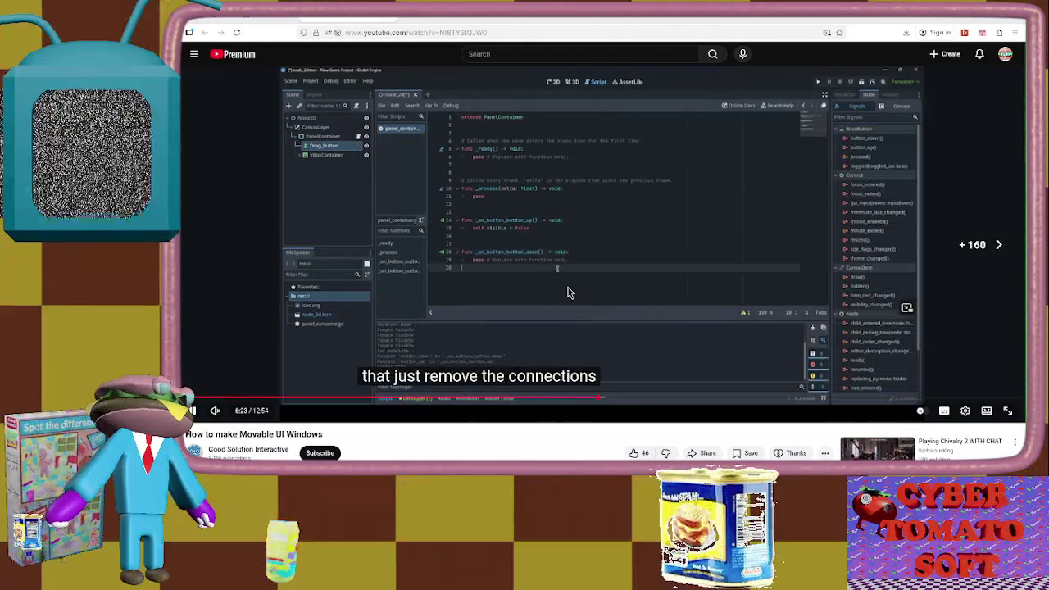
pyautogui.press('Right')
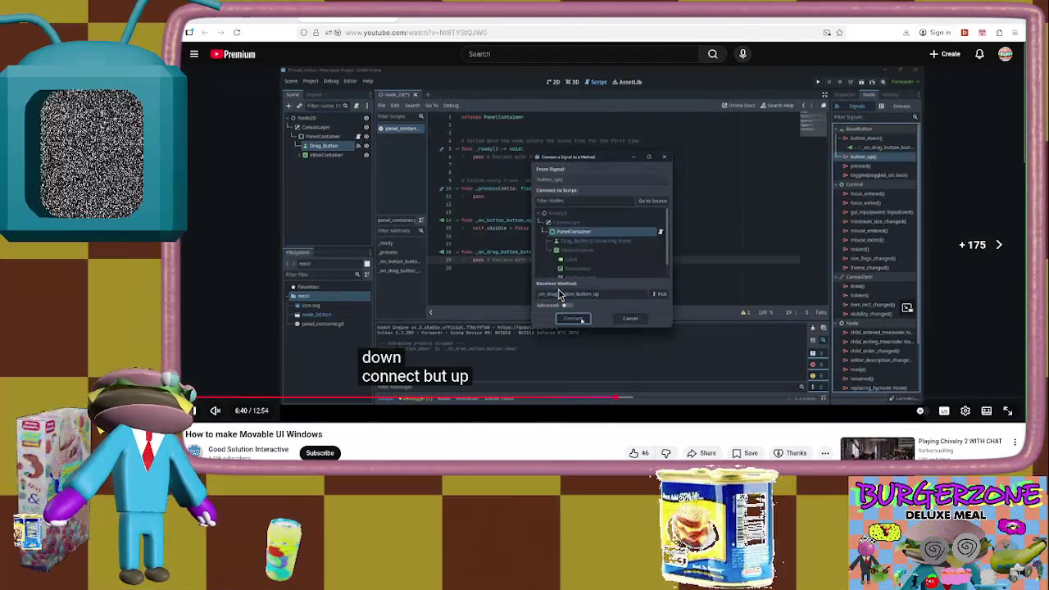
pyautogui.press('Right')
pyautogui.press('Right')
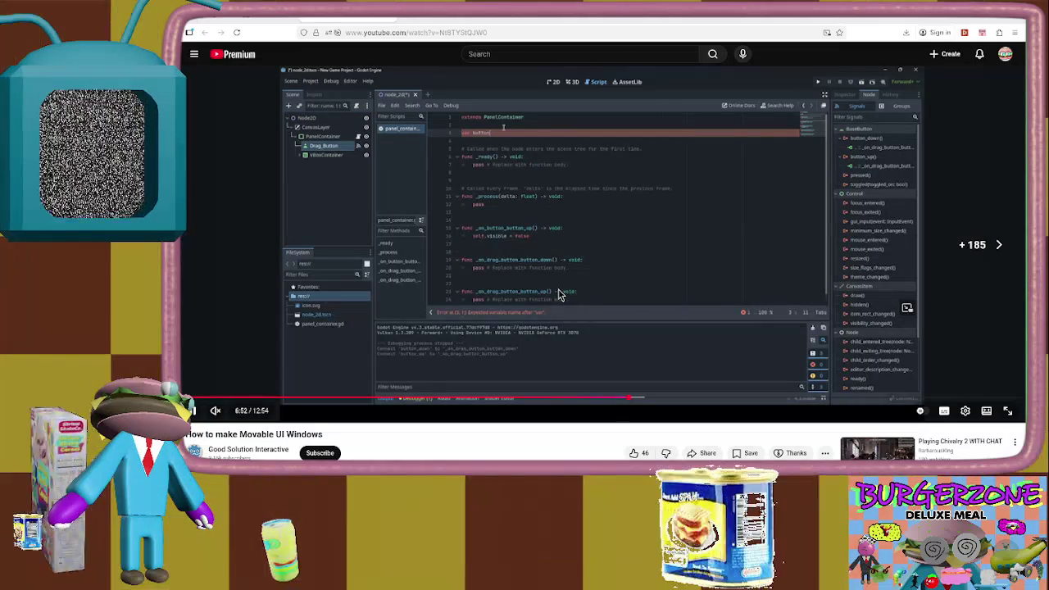
pyautogui.press('Right')
pyautogui.press('Right')
pyautogui.press('Right')
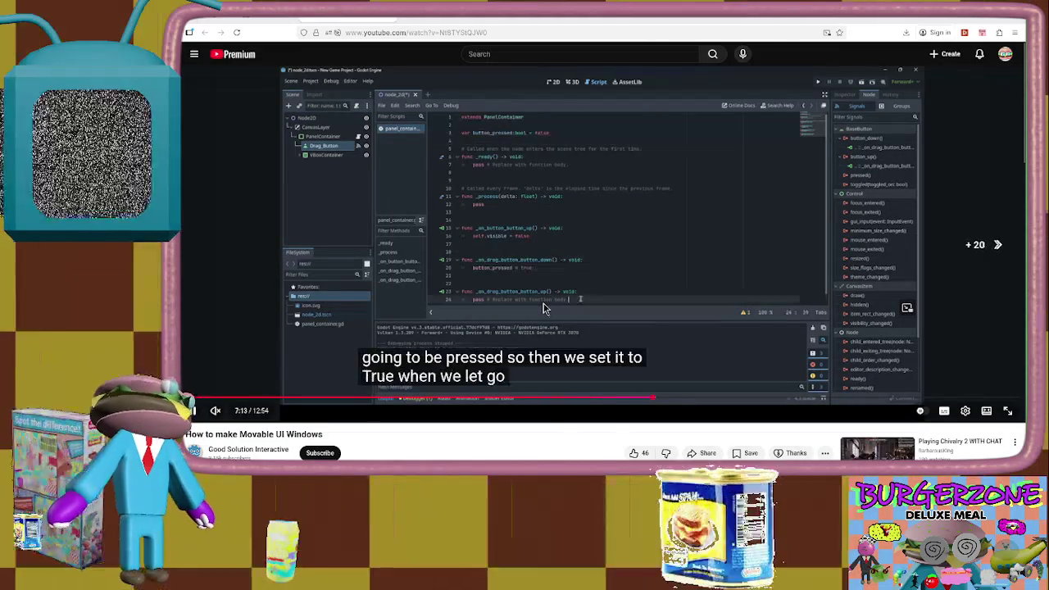
pyautogui.press('Right')
pyautogui.press('Right')
pyautogui.press('Right')
pyautogui.press('Right')
pyautogui.press('Right')
pyautogui.press('Right')
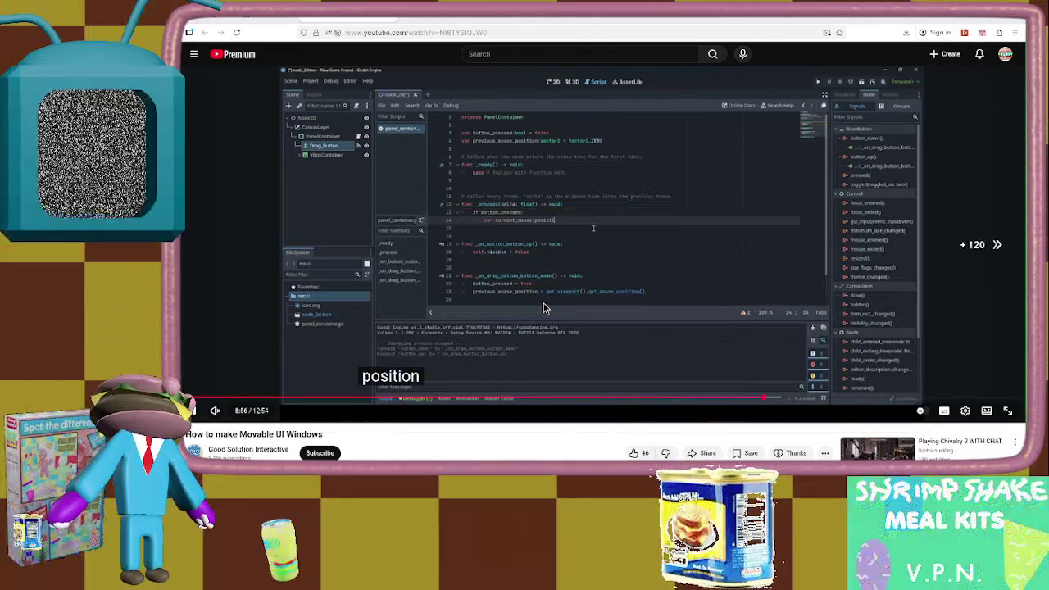
pyautogui.press('Right')
pyautogui.press('Right')
pyautogui.press('Right')
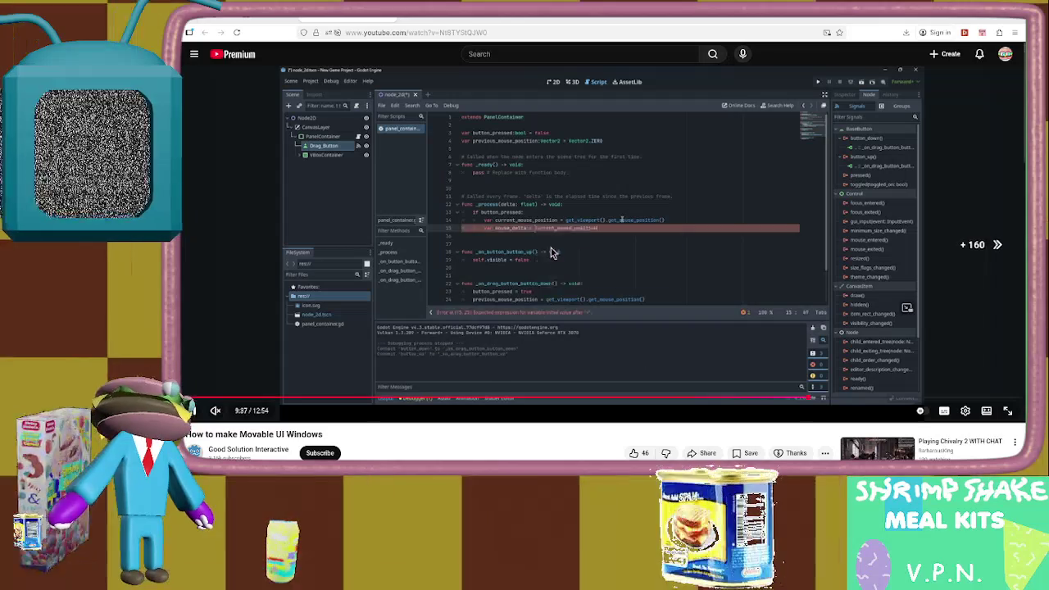
pyautogui.press('Right')
pyautogui.press('Right')
pyautogui.press('Right')
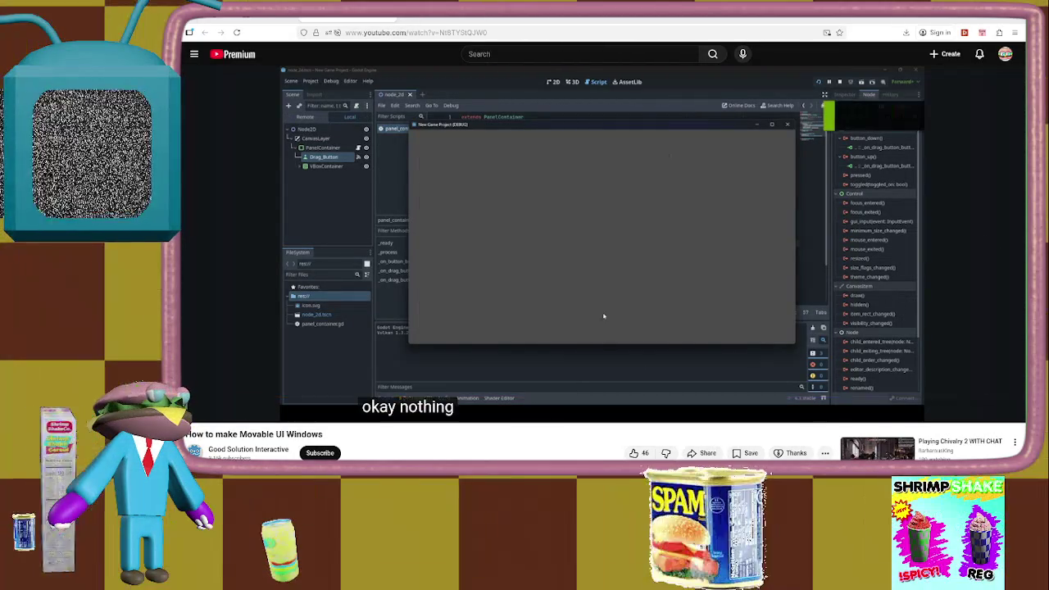
pyautogui.press('Right')
pyautogui.press('Right')
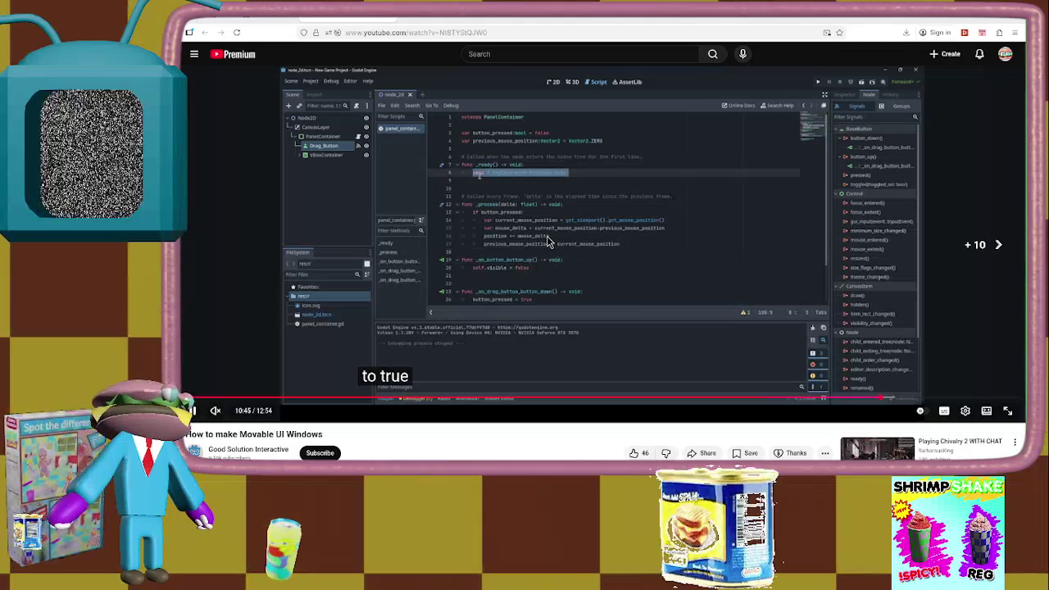
pyautogui.press('Right')
pyautogui.press('Right')
pyautogui.press('Right')
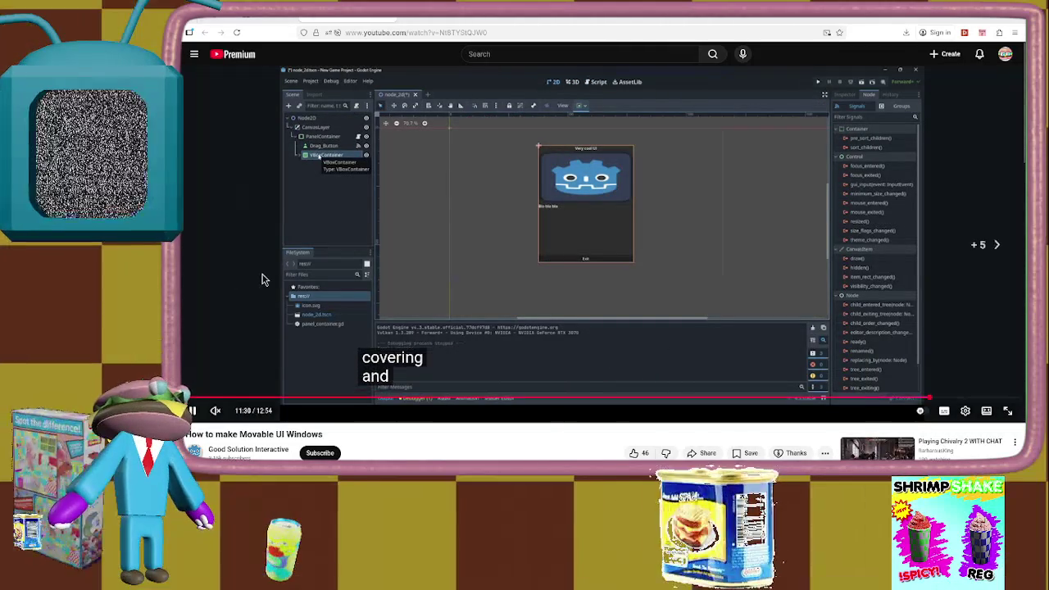
# Seek back and forth between about 10:50 and 11:57 looking for the finished drag code
pyautogui.press('Right')
pyautogui.press('Right')
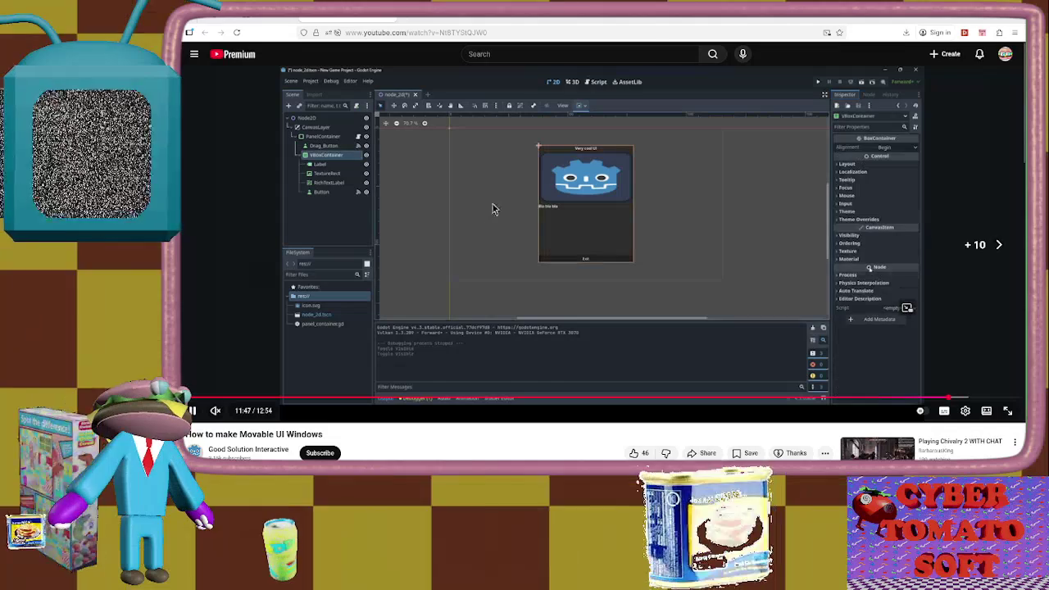
pyautogui.press('Right')
pyautogui.press('Right')
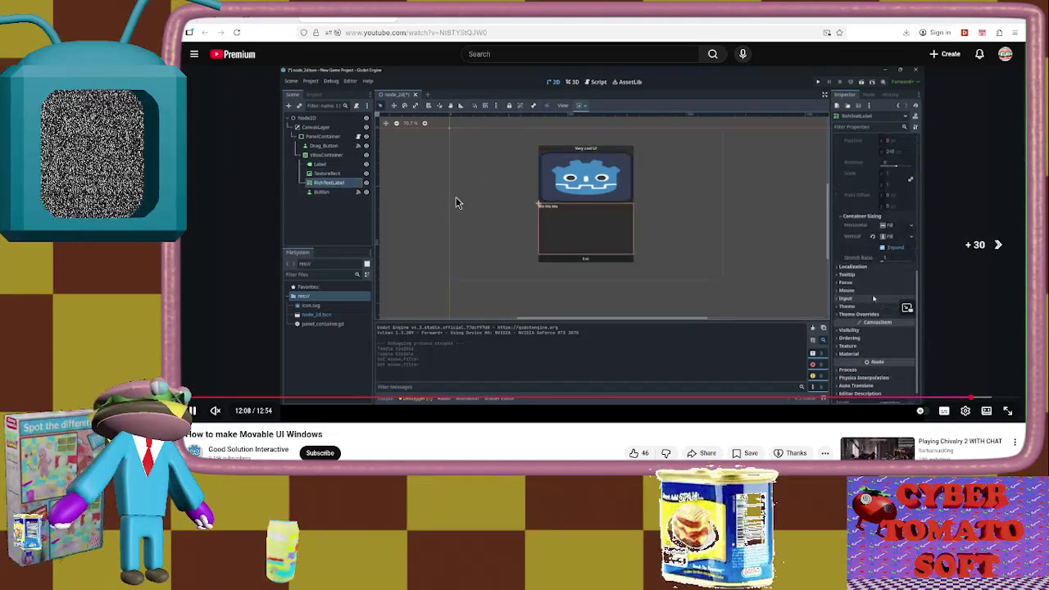
pyautogui.press('Left')
pyautogui.press('Left')
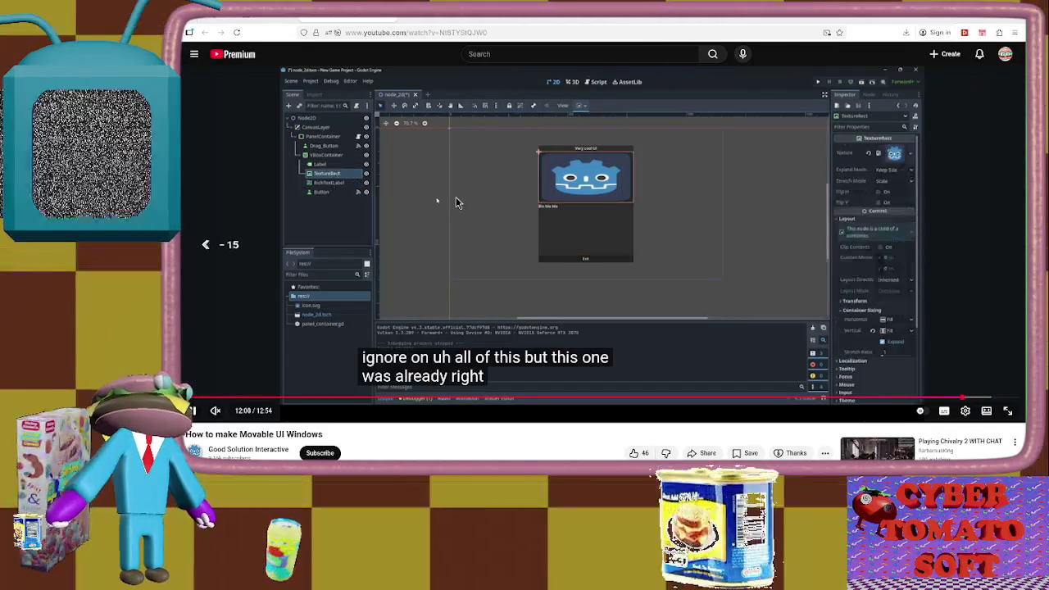
pyautogui.press('Left')
pyautogui.press('Left')
pyautogui.press('Left')
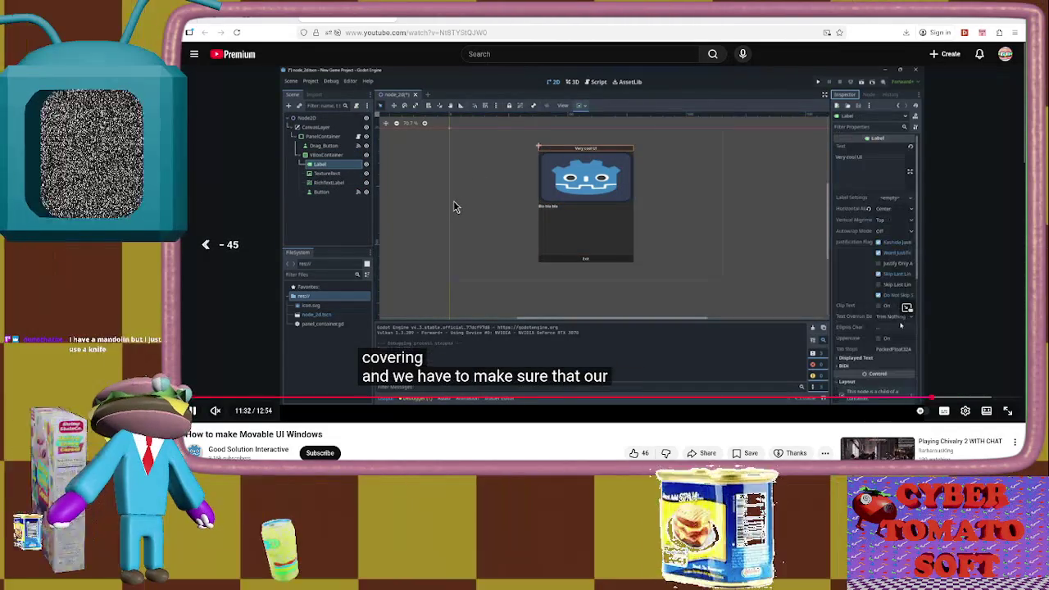
pyautogui.moveTo(959, 398)
pyautogui.mouseDown()
pyautogui.moveTo(888, 402)
pyautogui.moveTo(920, 402)
pyautogui.mouseUp()
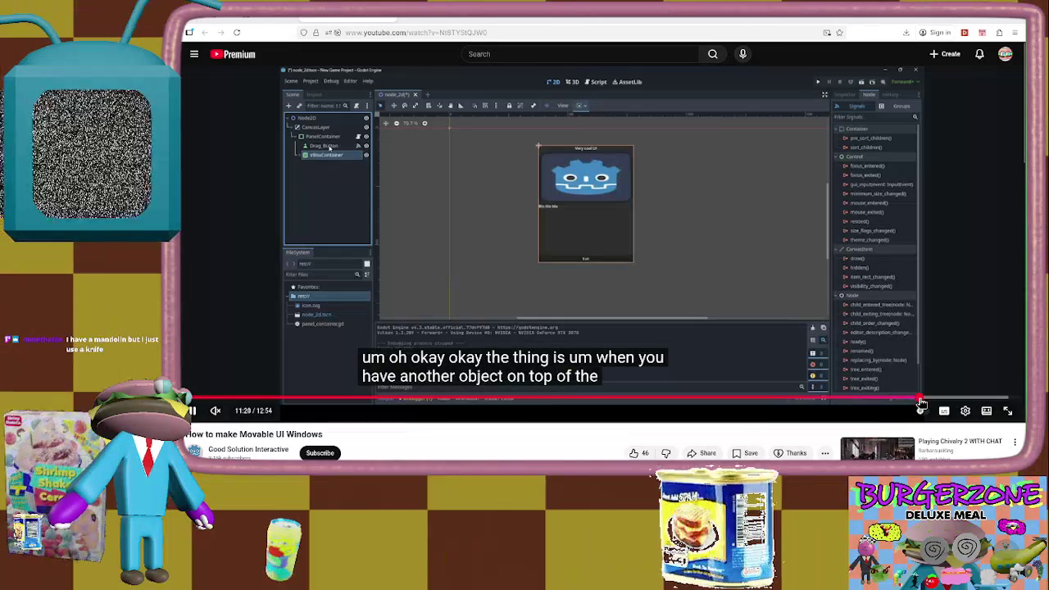
pyautogui.press('Right')
pyautogui.press('Right')
pyautogui.press('Right')
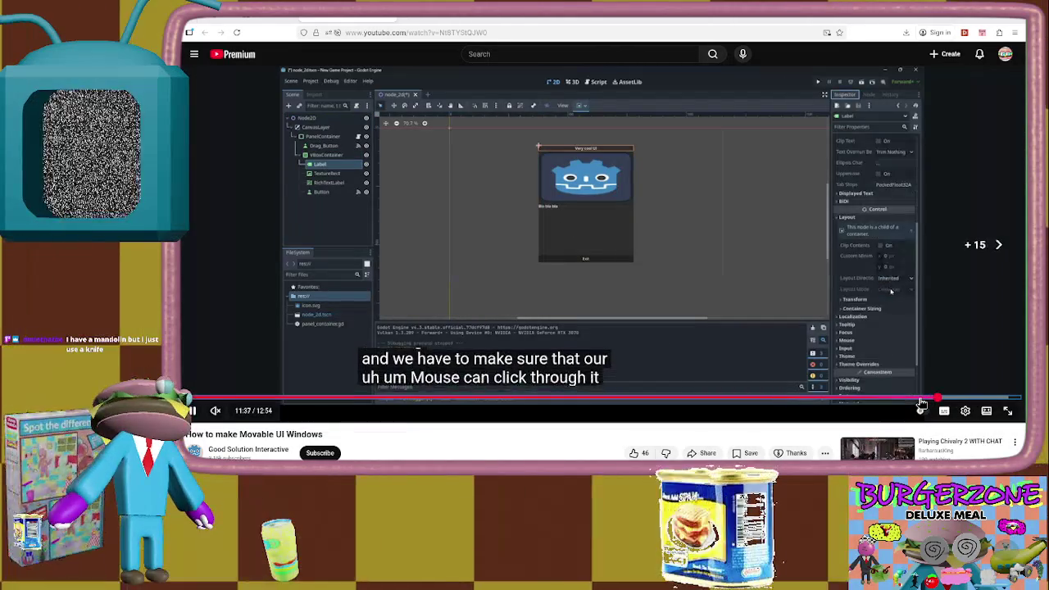
pyautogui.press('Right')
pyautogui.press('Right')
pyautogui.press('Right')
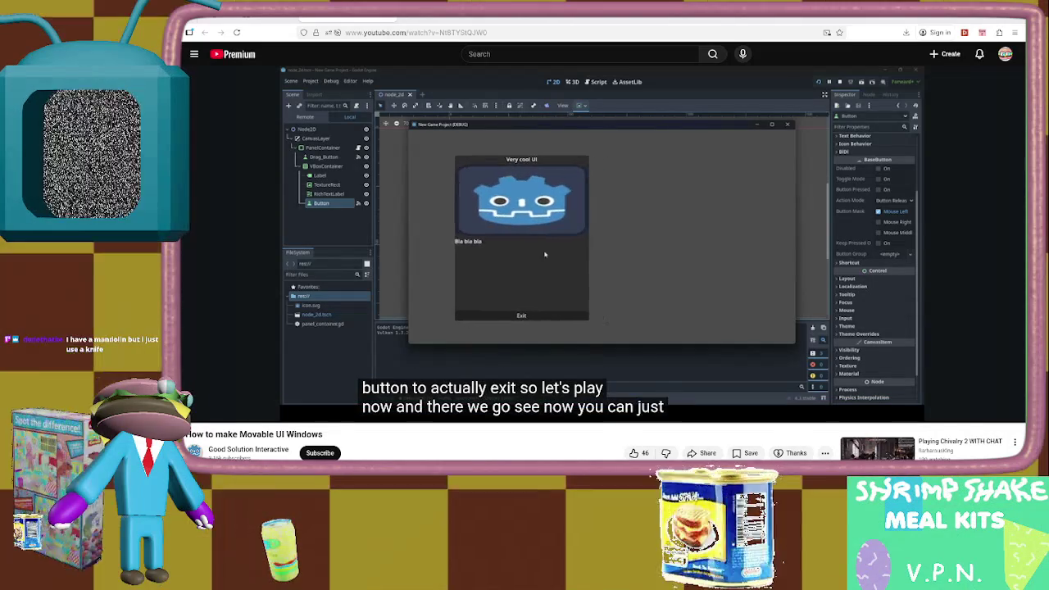
pyautogui.press('Left')
pyautogui.press('Left')
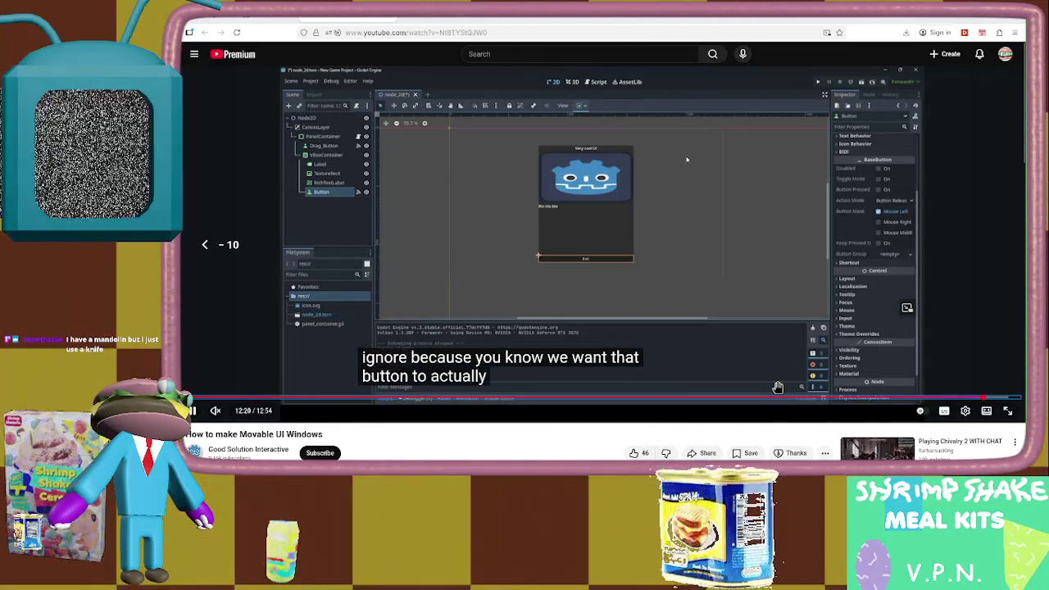
pyautogui.press('Left')
pyautogui.press('Left')
pyautogui.press('Left')
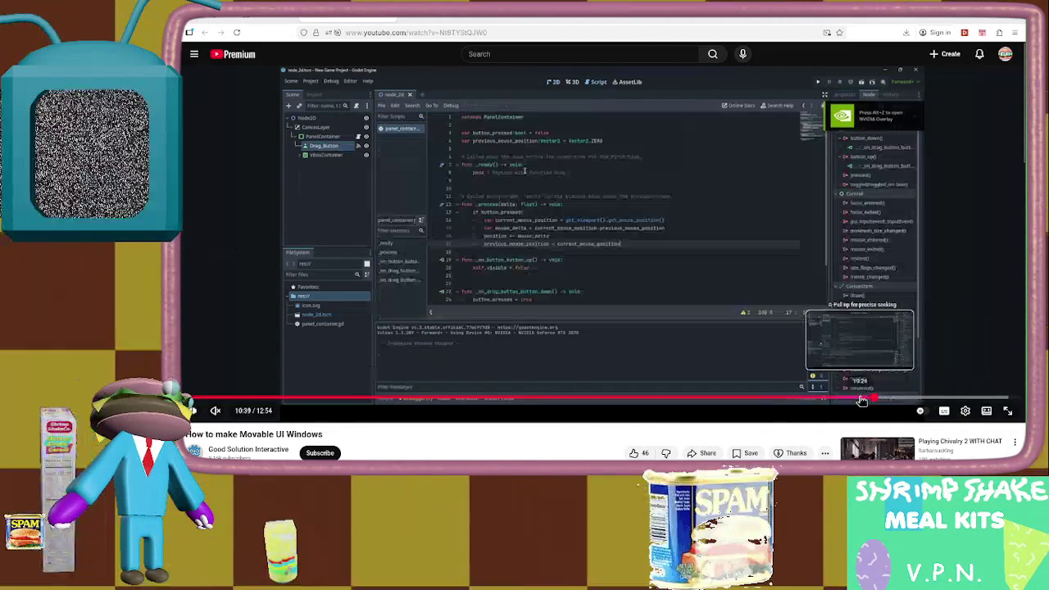
# Pause the tutorial at 10:40 on the drag code and return to Godot's AIDebugLayer node
pyautogui.click(874, 399)
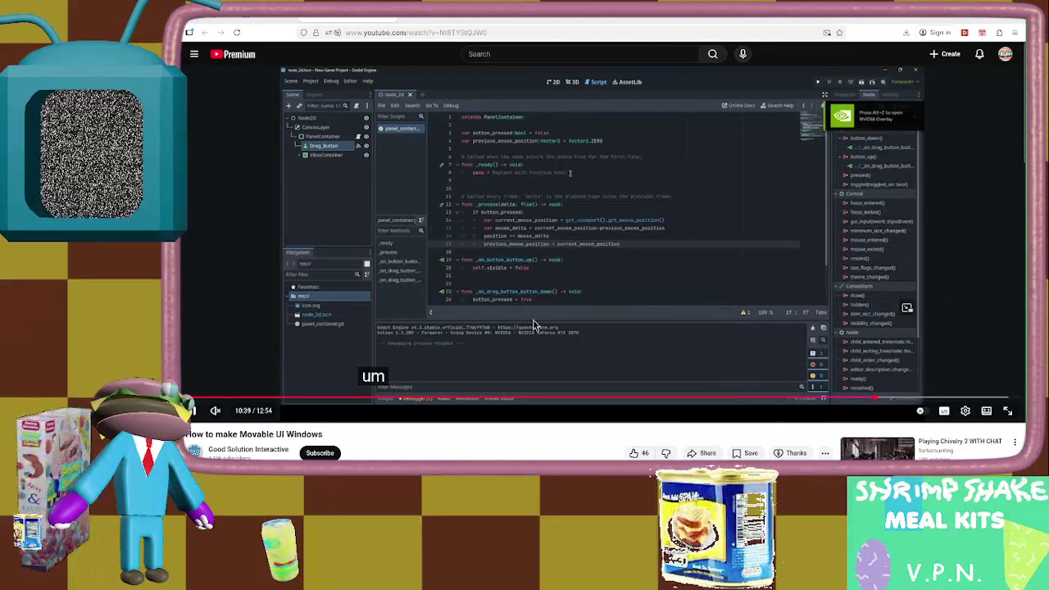
pyautogui.press('space')
pyautogui.hotkey('ctrl', 'w')
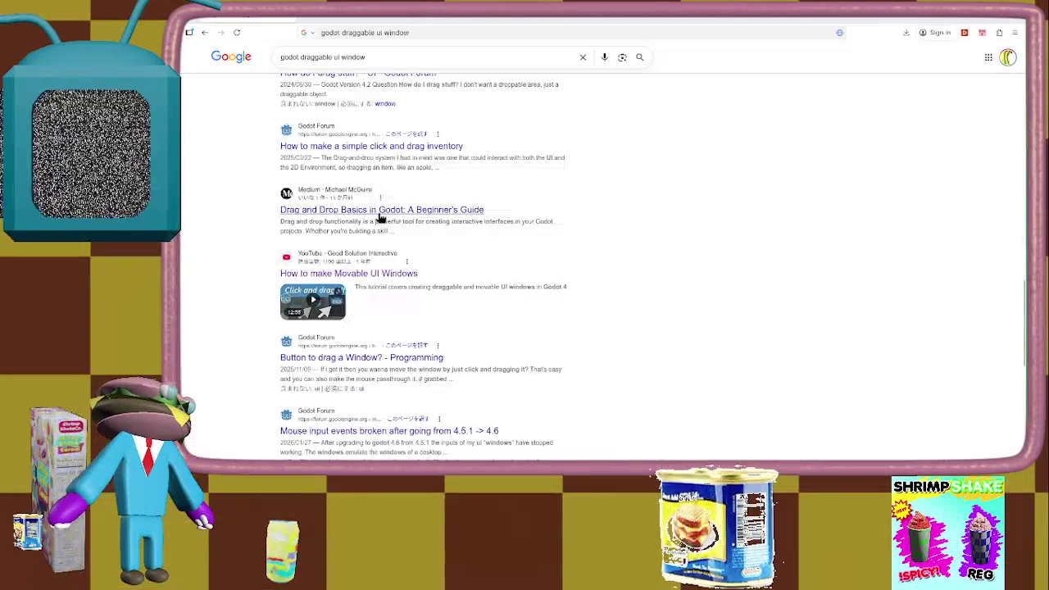
pyautogui.hotkey('alt', 'Tab')
pyautogui.click(226, 169)
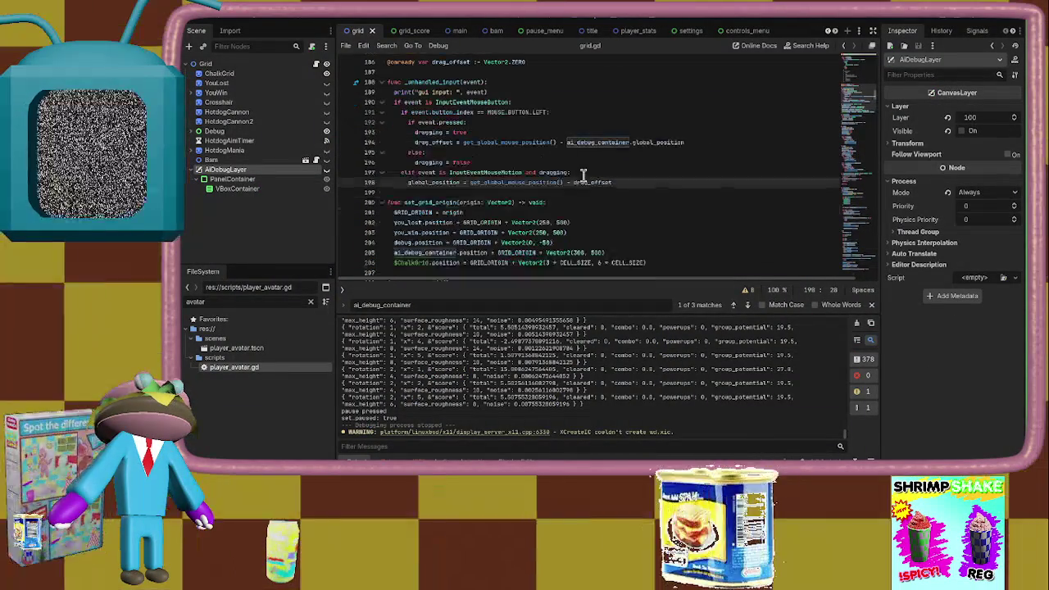
# Scroll through grid.gd's drag handler code around empty line 207
pyautogui.scroll(-2, 582, 174)
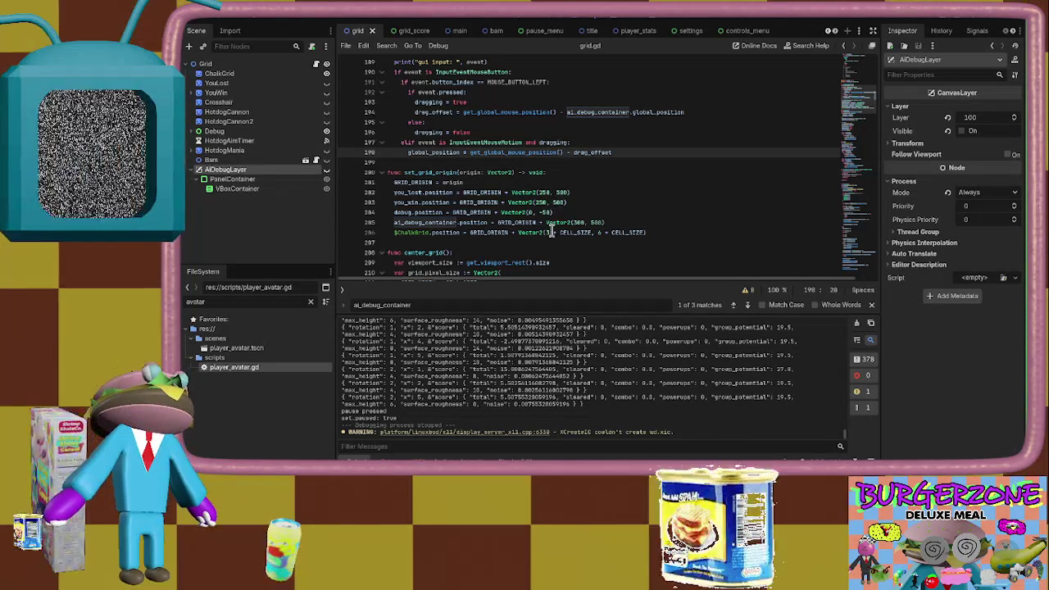
pyautogui.moveTo(538, 226)
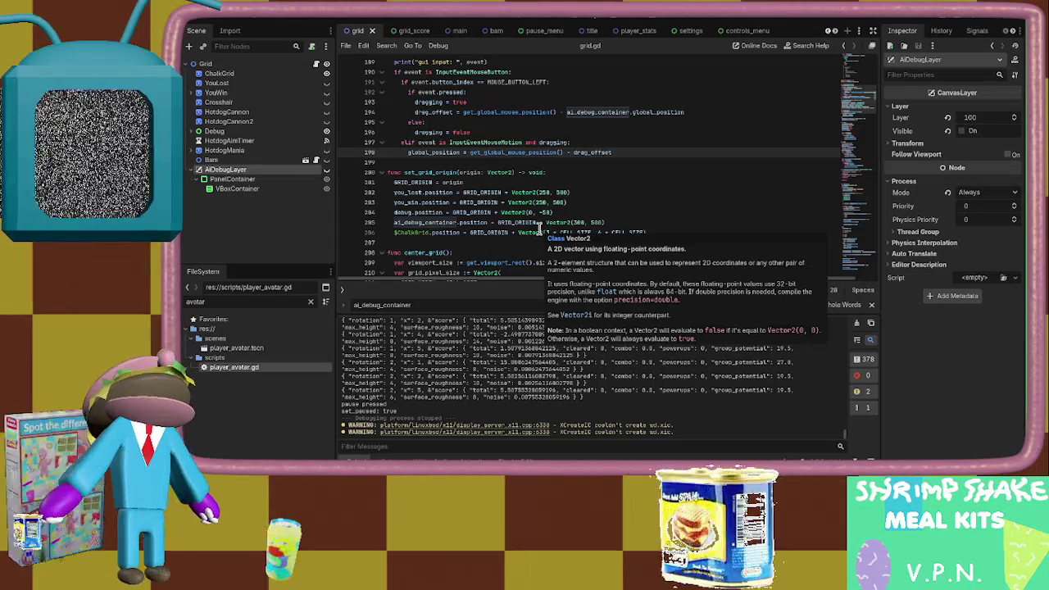
pyautogui.scroll(-1, 610, 102)
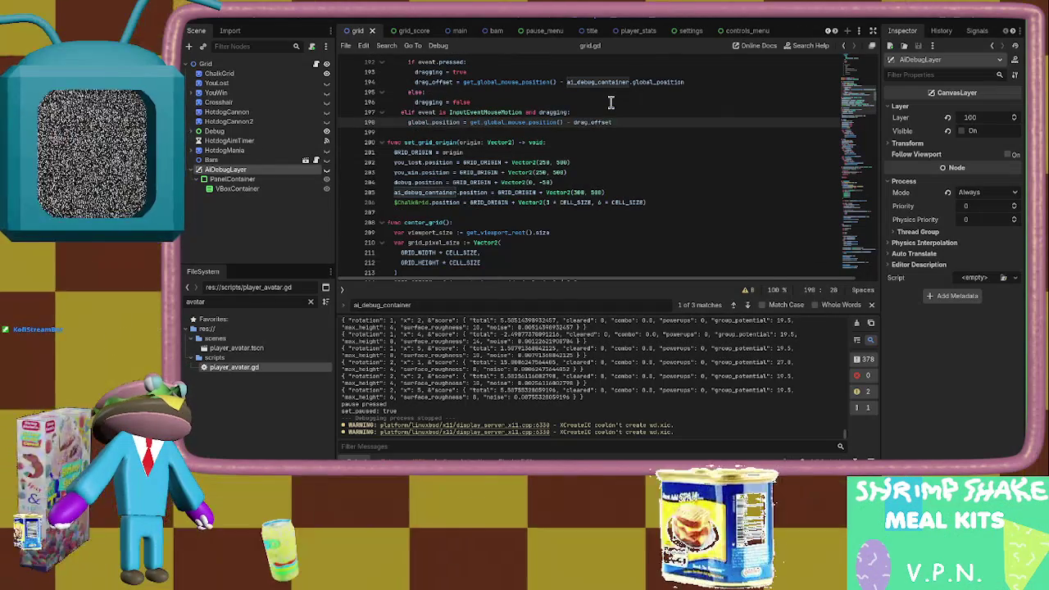
pyautogui.moveTo(588, 119)
pyautogui.click(415, 212)
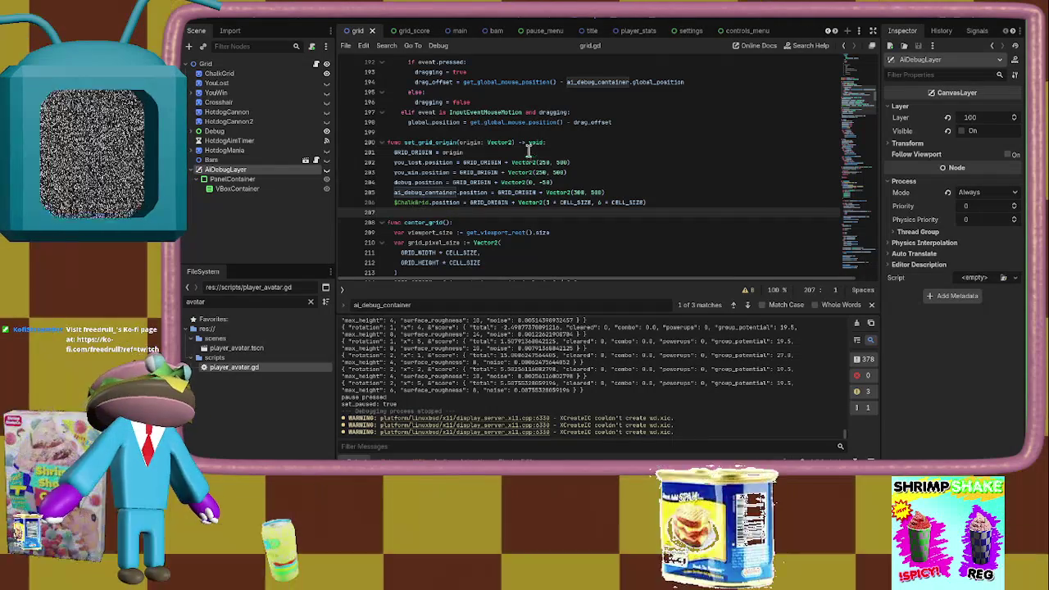
pyautogui.scroll(-1, 530, 154)
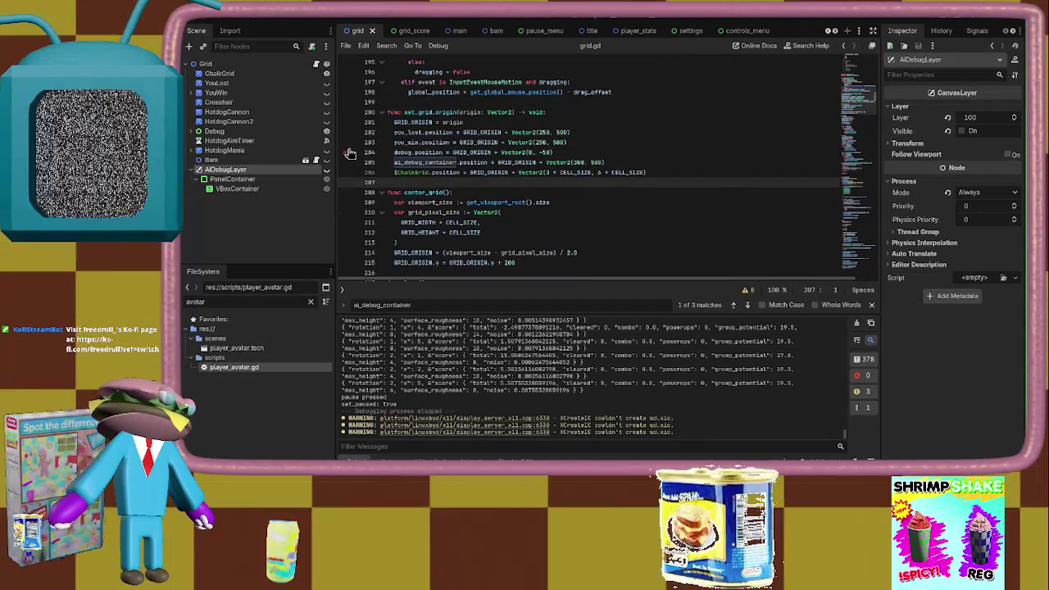
pyautogui.scroll(4, 523, 148)
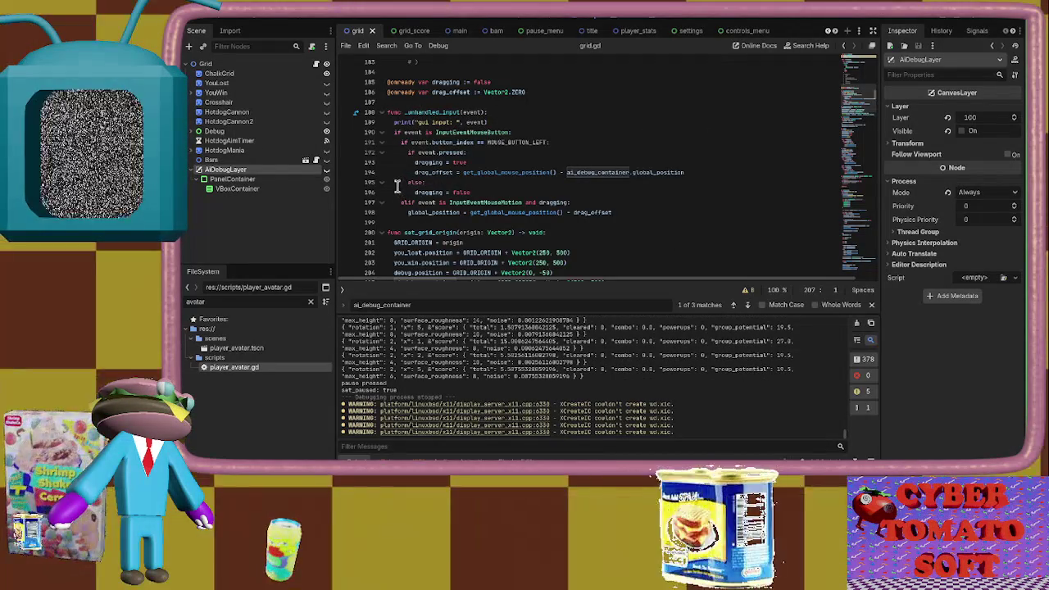
# Rename _unhandled_input on line 188 to _gui_input and run the project
pyautogui.doubleClick(417, 112)
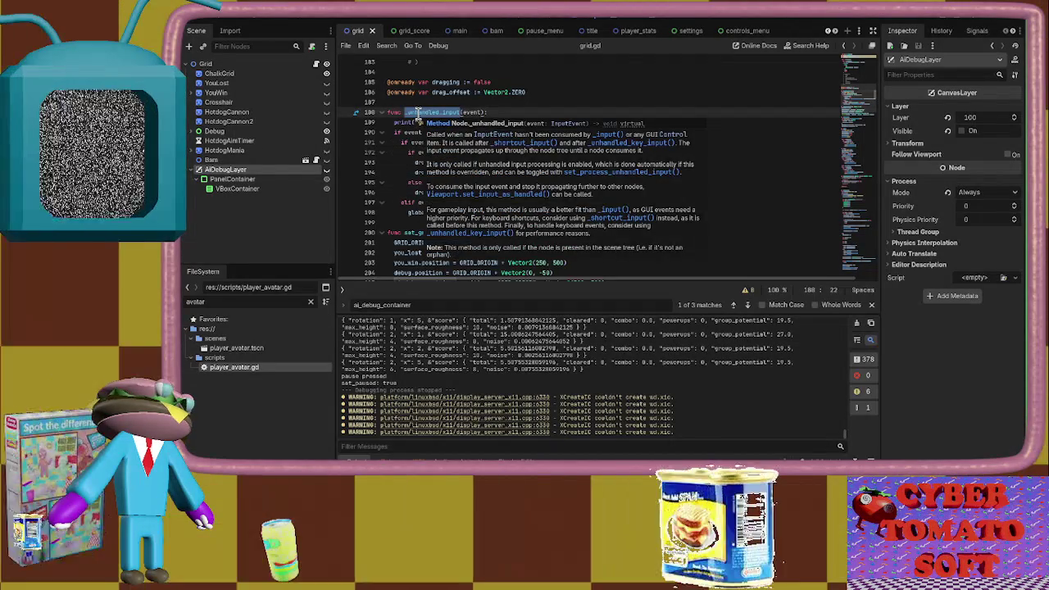
pyautogui.write('_gui_')
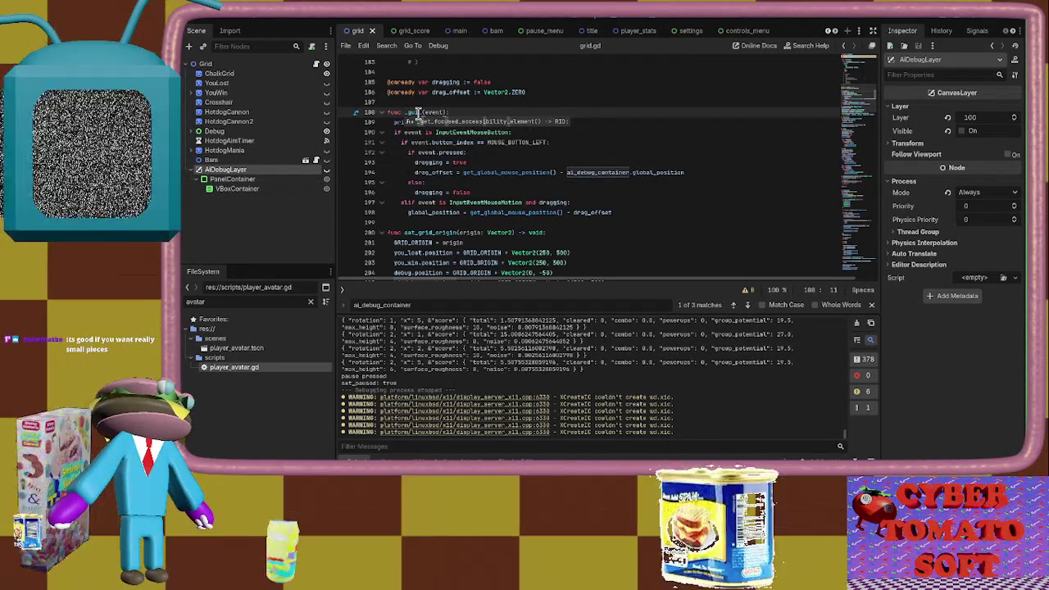
pyautogui.write('input')
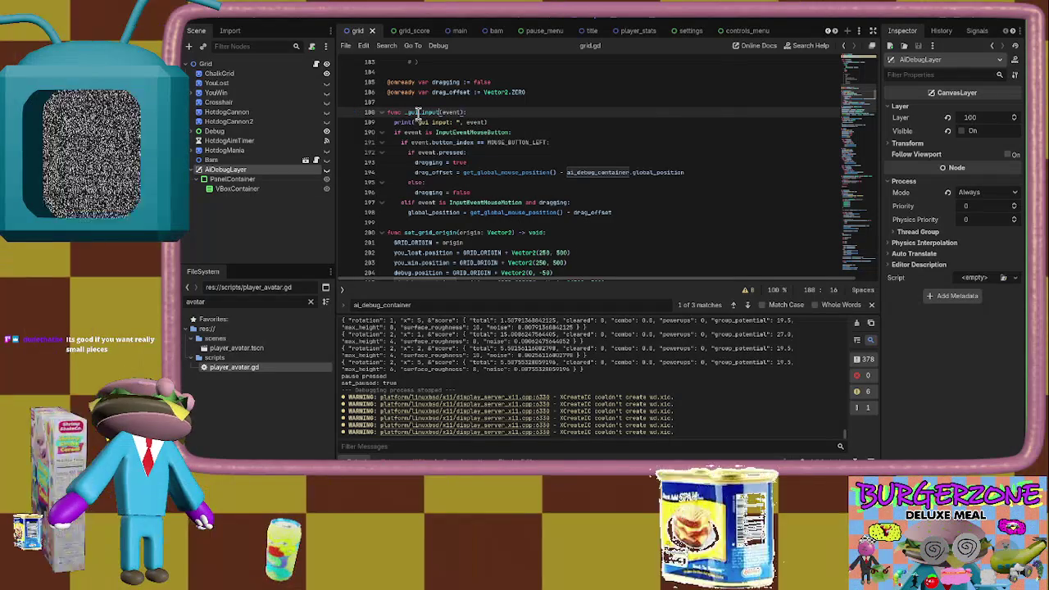
pyautogui.click(887, 18)
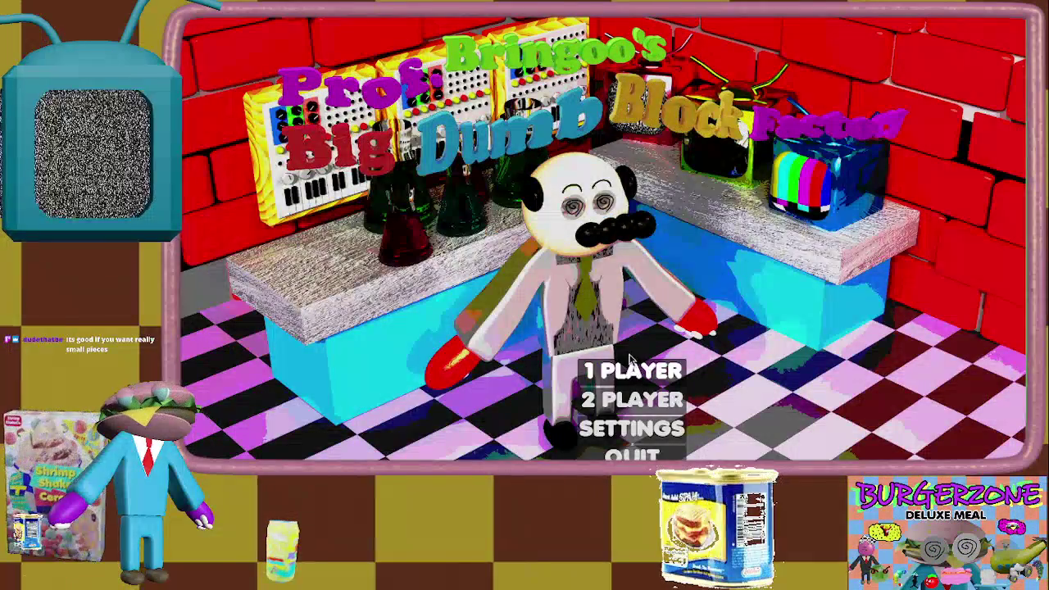
# Play a 1 PLAYER match until it breaks at grid.gd line 812, then return to the editor
pyautogui.click(629, 360)
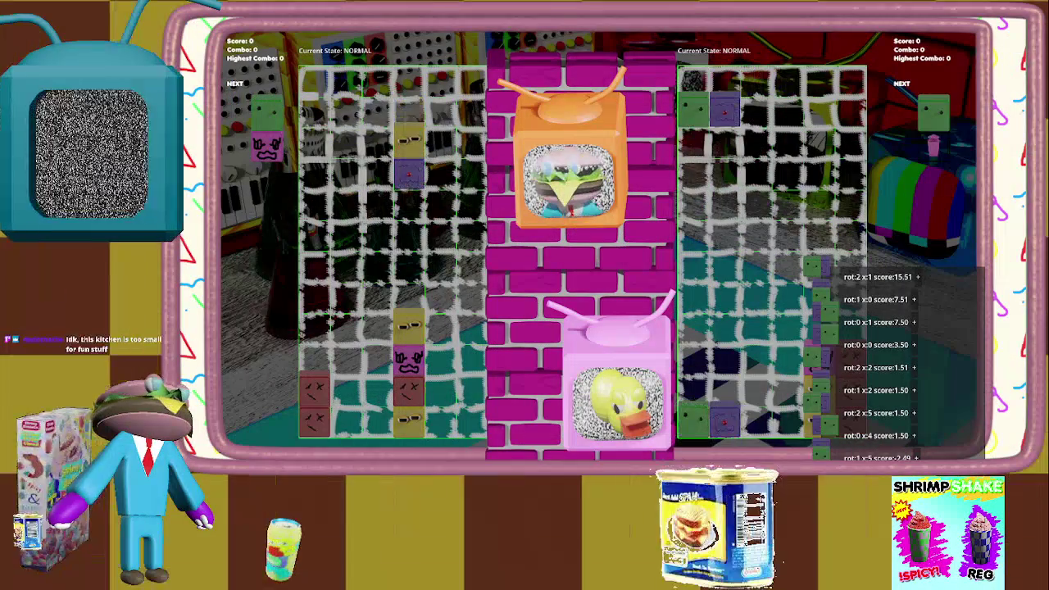
pyautogui.press('F8')
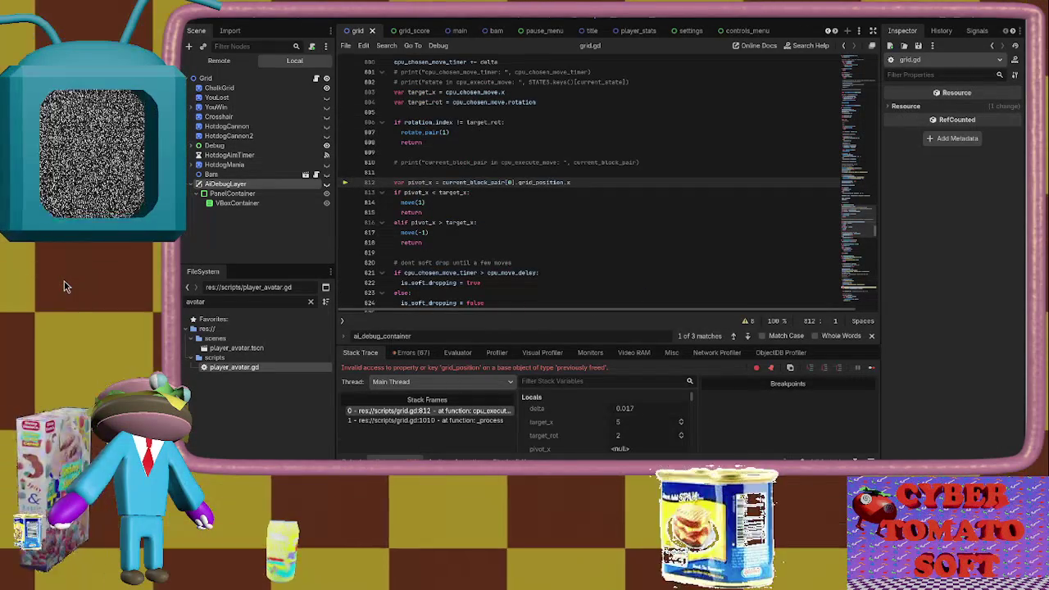
# Stop the crashed debug session and go to line 818 of grid.gd
pyautogui.click(915, 19)
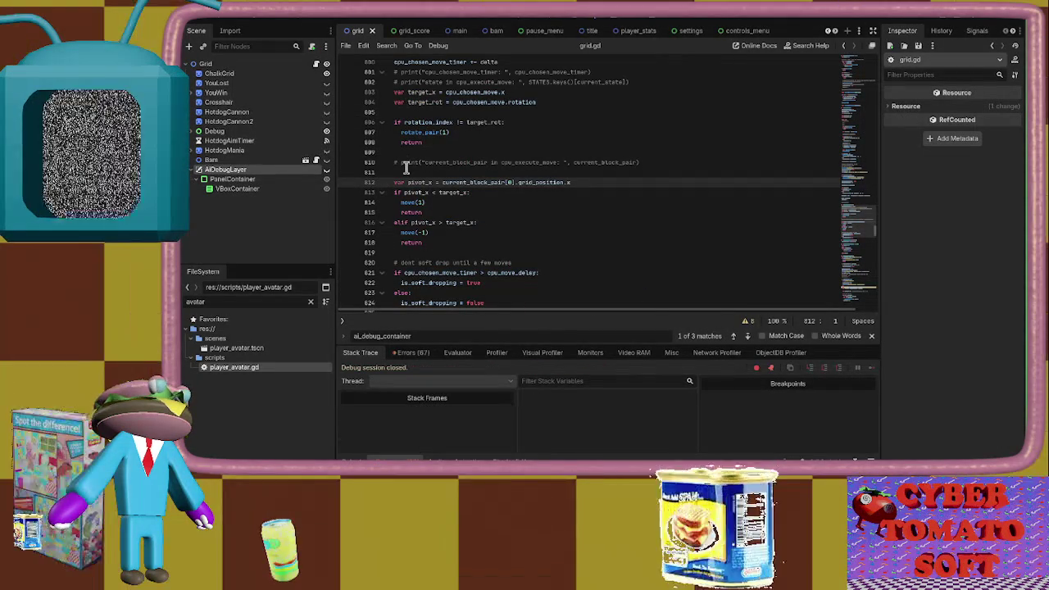
pyautogui.scroll(3, 467, 164)
pyautogui.scroll(-3, 552, 203)
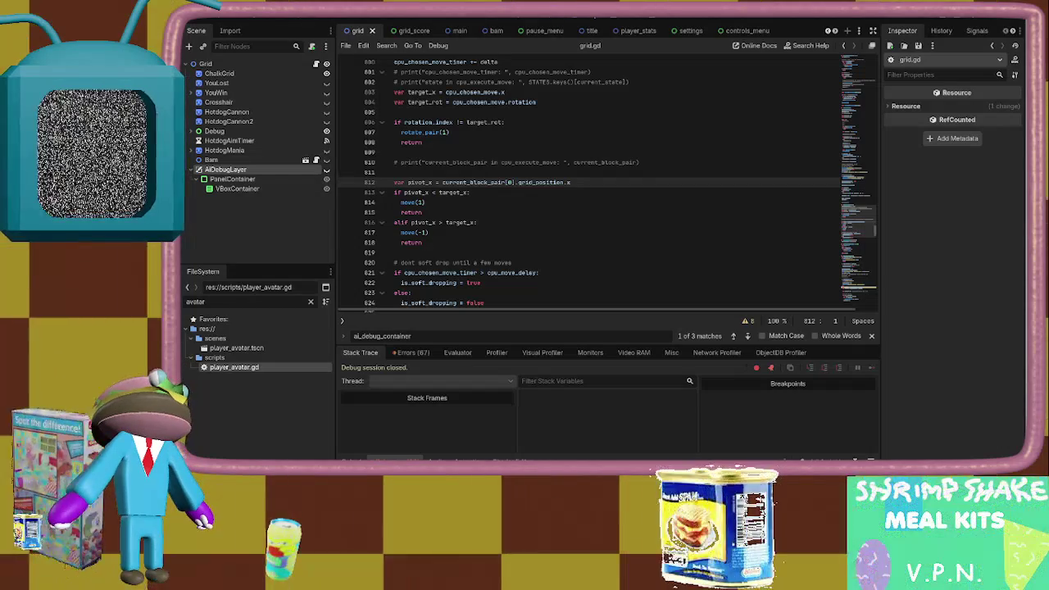
pyautogui.click(446, 242)
# Review spawn_garbage_block around lines 893–901, including its GARBAGE block type line
pyautogui.scroll(-5, 423, 202)
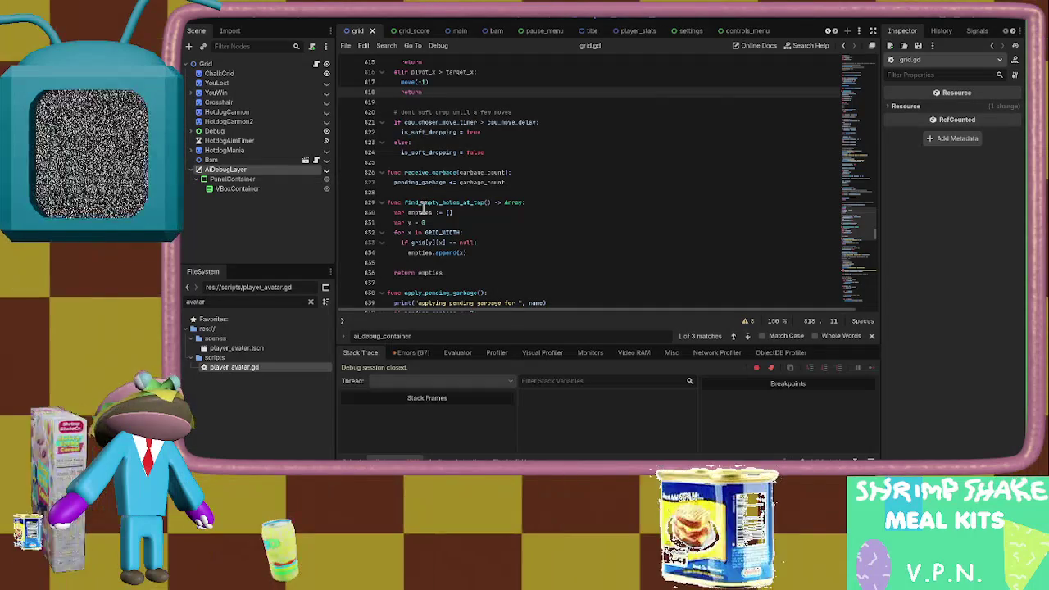
pyautogui.scroll(-2, 400, 222)
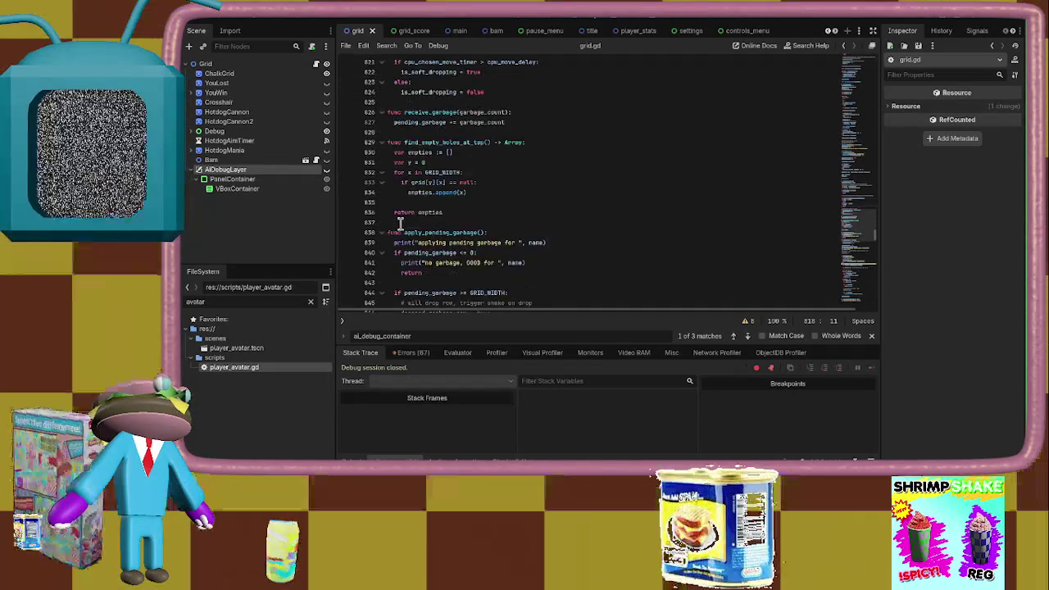
pyautogui.scroll(-9, 401, 222)
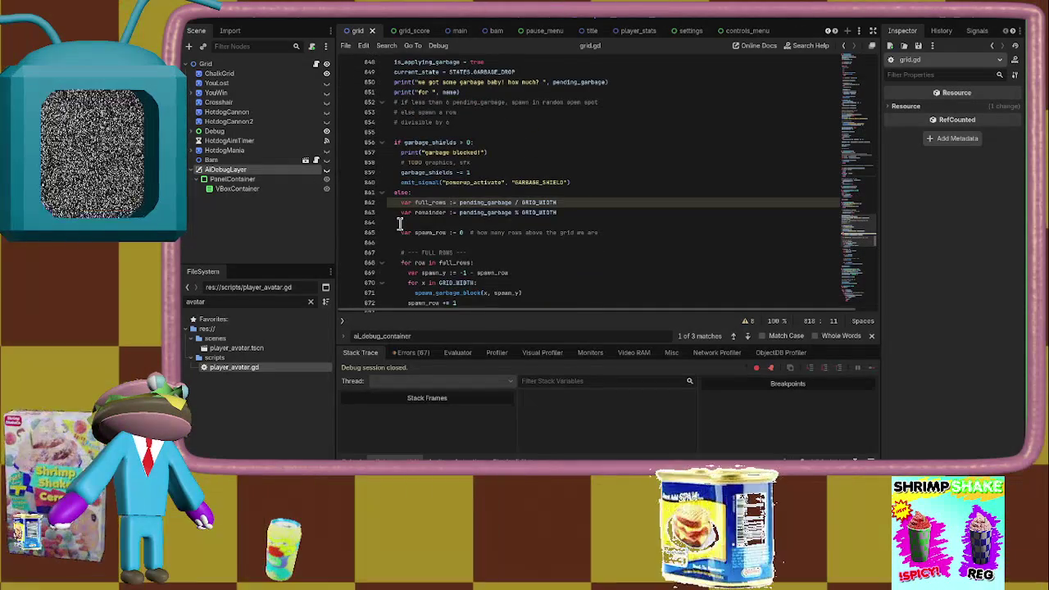
pyautogui.scroll(-5, 400, 222)
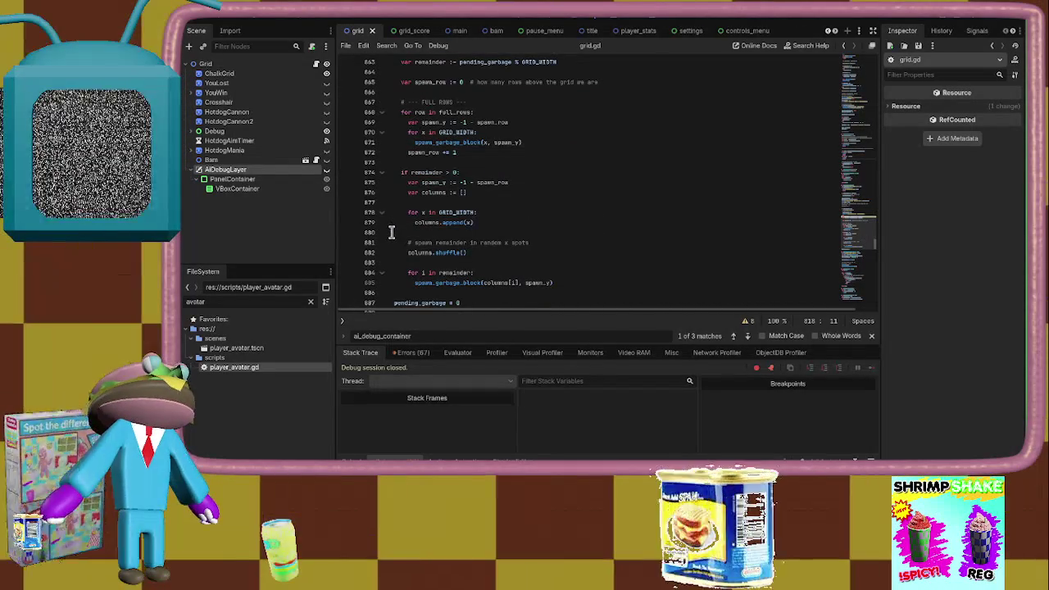
pyautogui.scroll(-5, 392, 233)
pyautogui.click(392, 233)
pyautogui.click(574, 213)
pyautogui.click(596, 204)
pyautogui.click(585, 192)
pyautogui.click(581, 181)
pyautogui.click(574, 171)
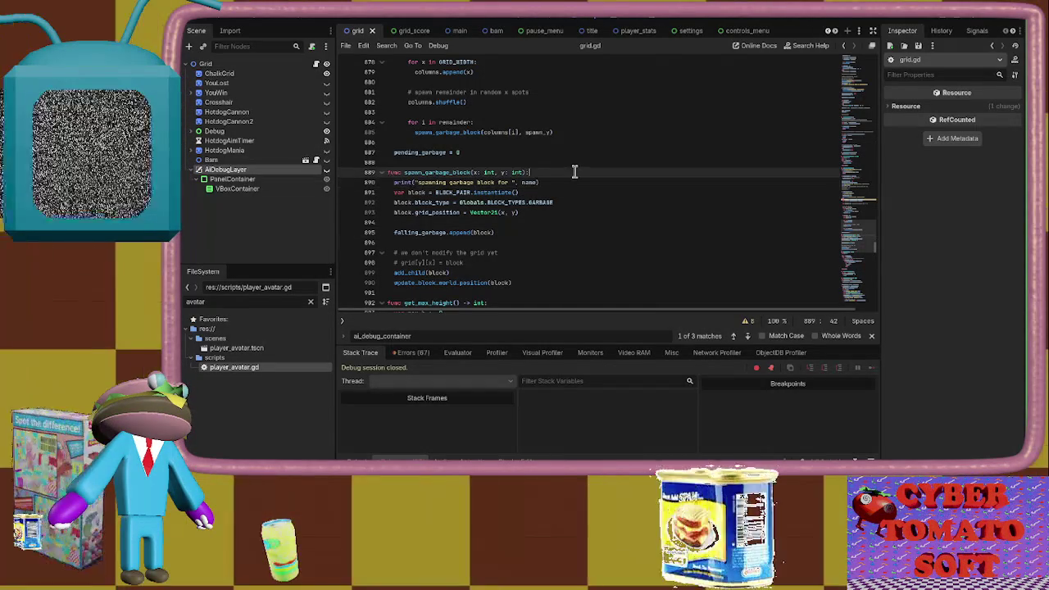
pyautogui.click(543, 218)
pyautogui.click(541, 212)
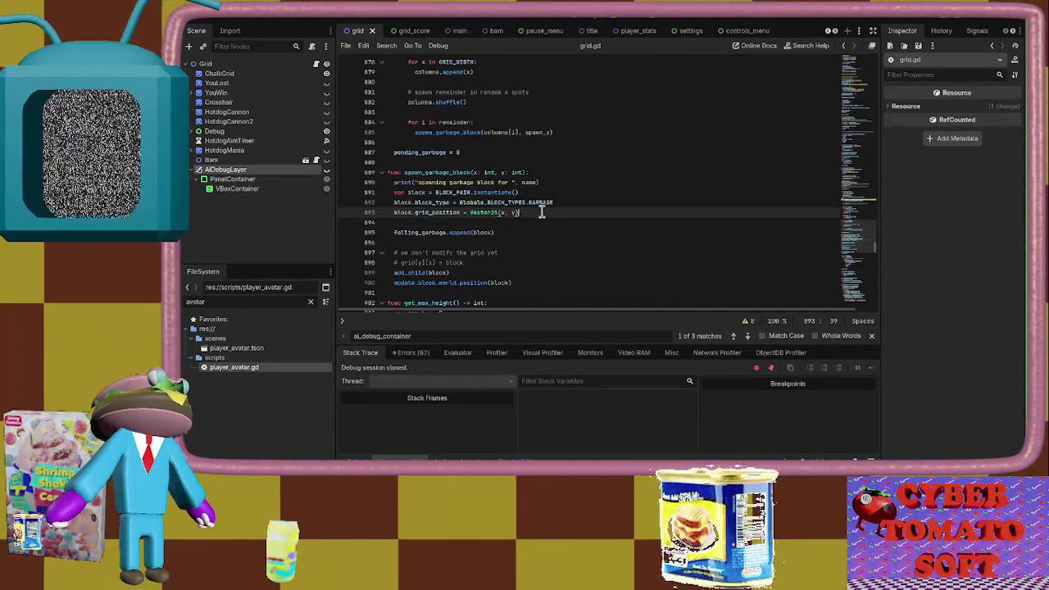
pyautogui.click(575, 204)
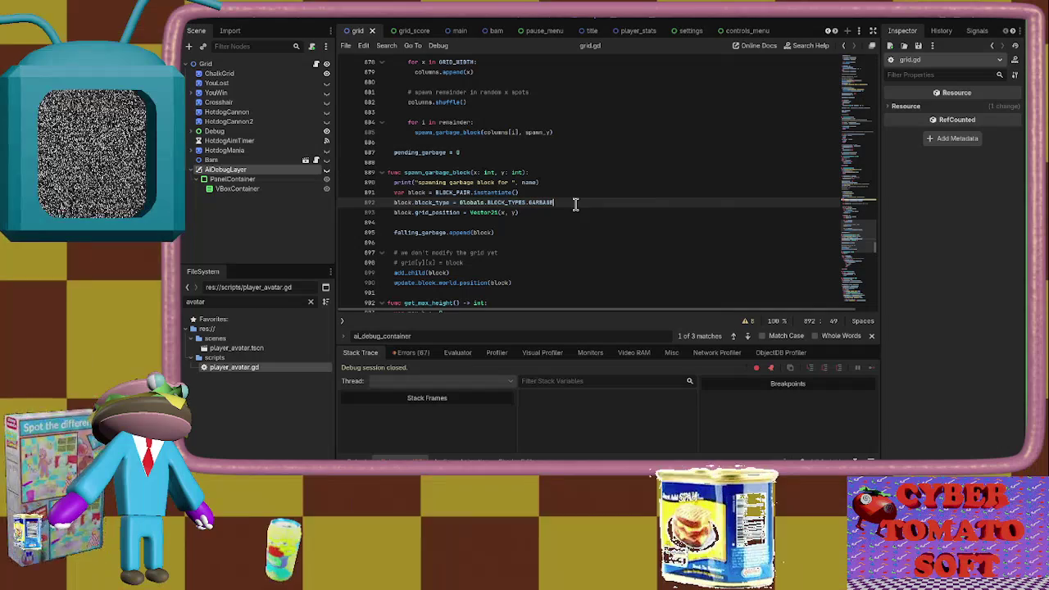
pyautogui.press('Down')
pyautogui.scroll(-2, 397, 256)
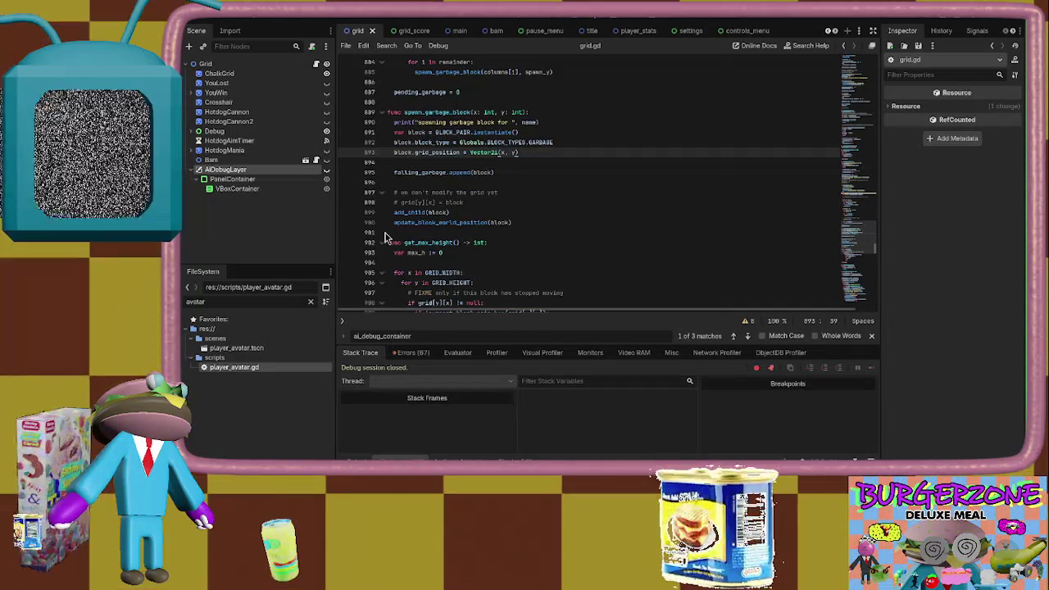
pyautogui.click(529, 228)
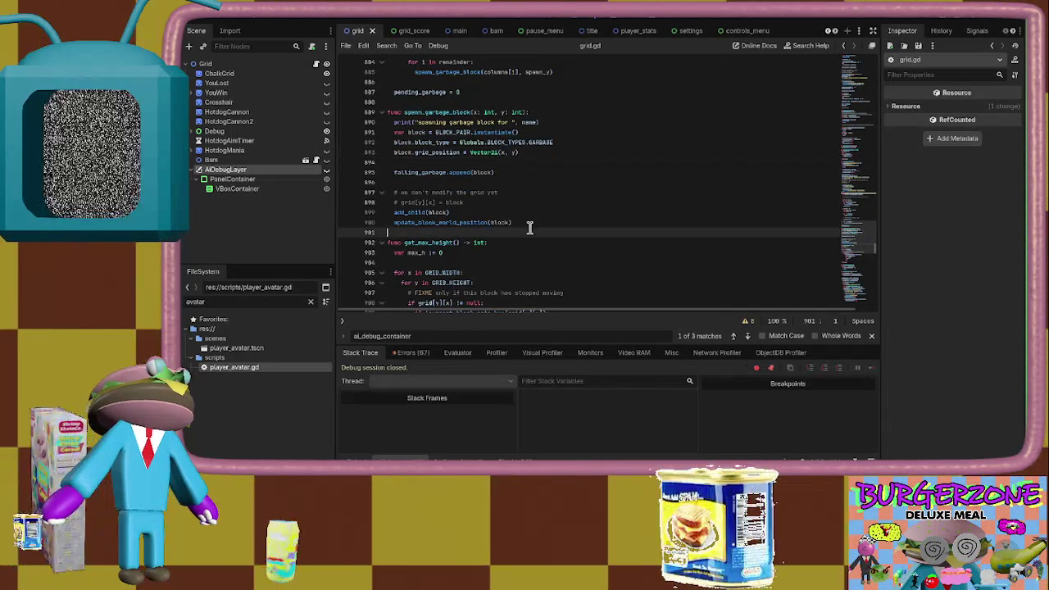
# Jump to the top of grid.gd, review current_block_pair through line 110, and relaunch the game
pyautogui.scroll(7, 475, 192)
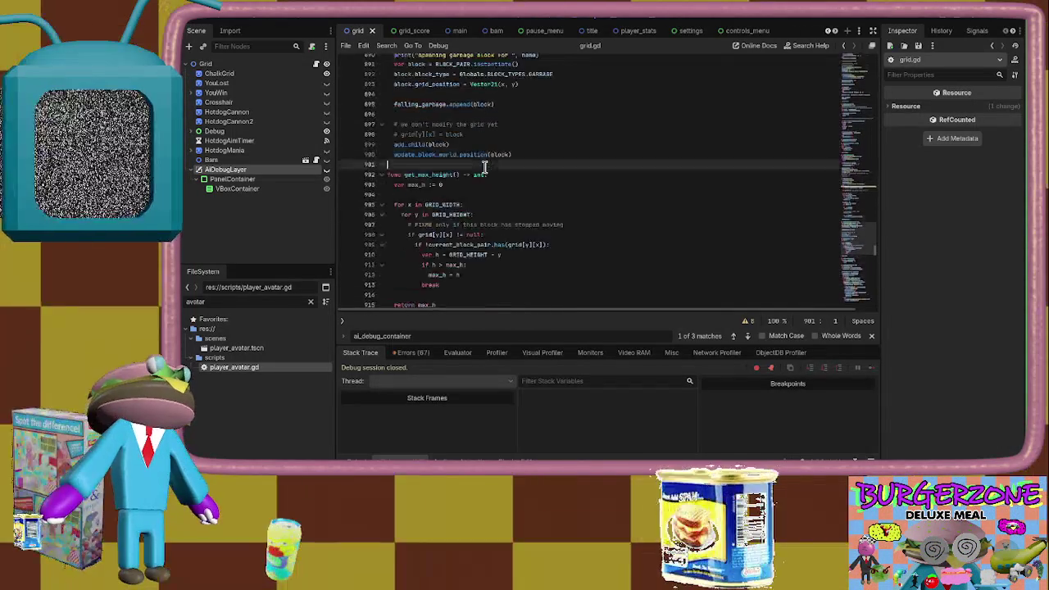
pyautogui.scroll(10, 483, 168)
pyautogui.moveTo(873, 238); pyautogui.dragTo(842, 43)
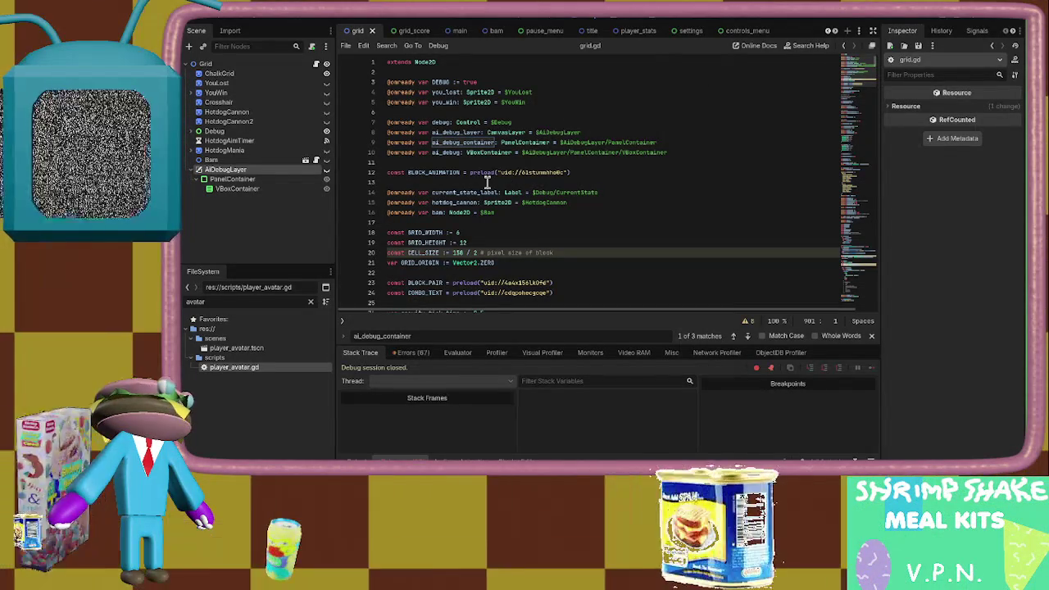
pyautogui.scroll(-5, 512, 159)
pyautogui.click(513, 162)
pyautogui.scroll(-4, 512, 160)
pyautogui.click(510, 154)
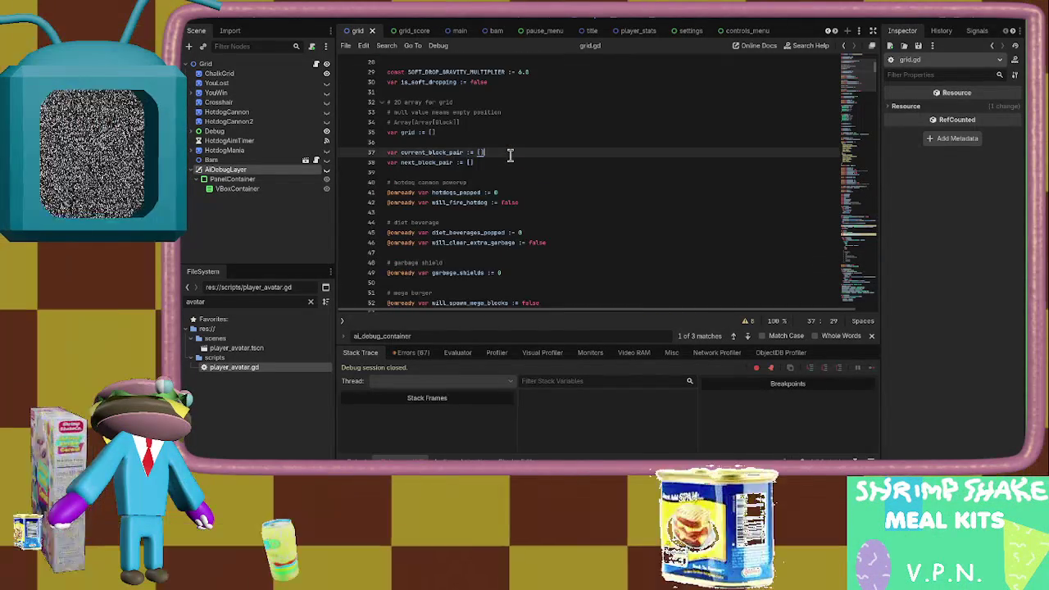
pyautogui.scroll(-12, 508, 159)
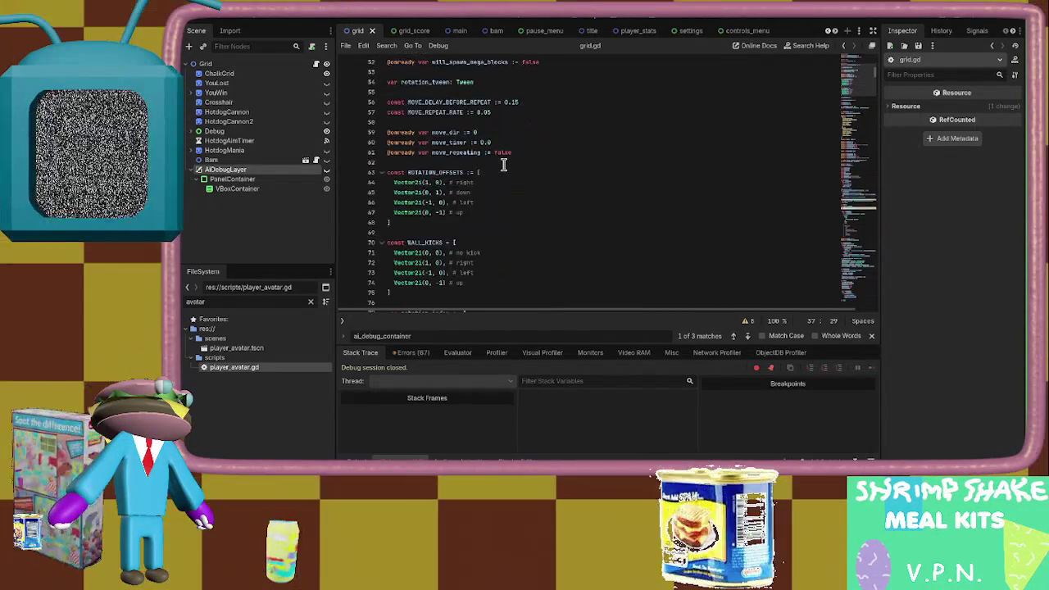
pyautogui.scroll(-4, 503, 165)
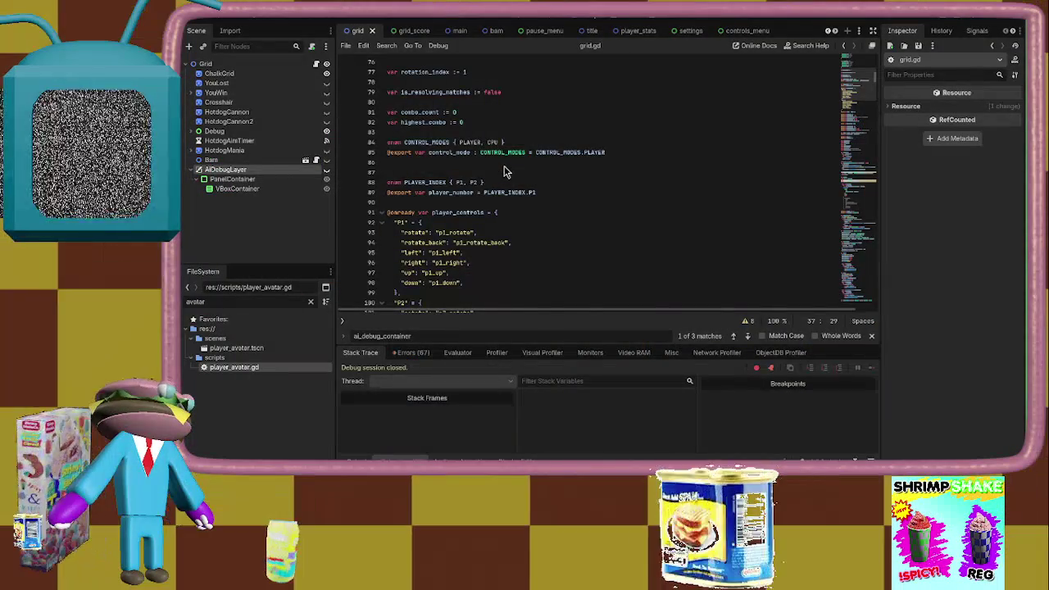
pyautogui.scroll(-4, 504, 171)
pyautogui.click(413, 281)
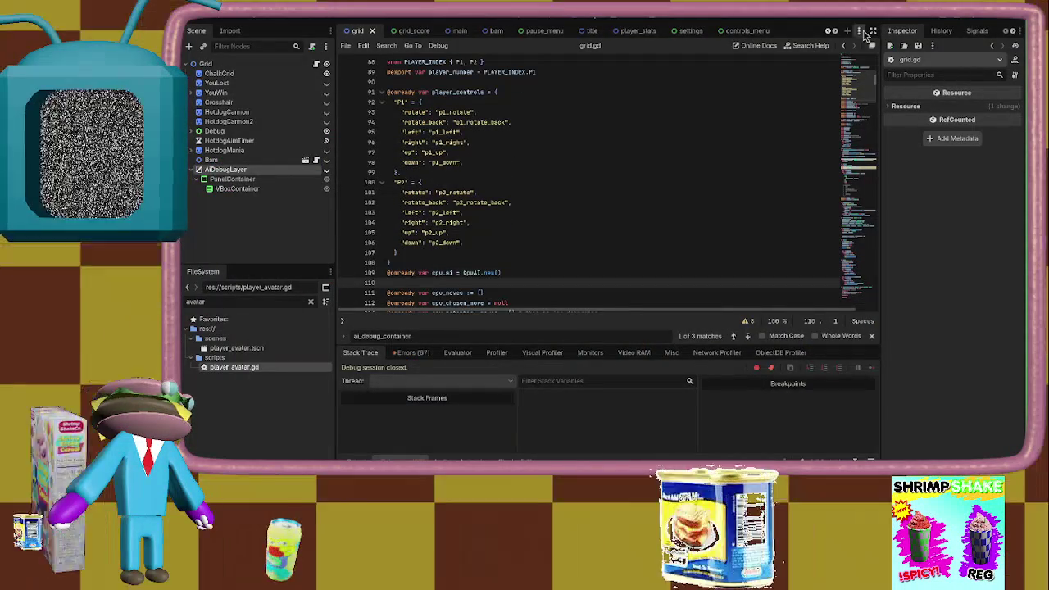
pyautogui.click(885, 23)
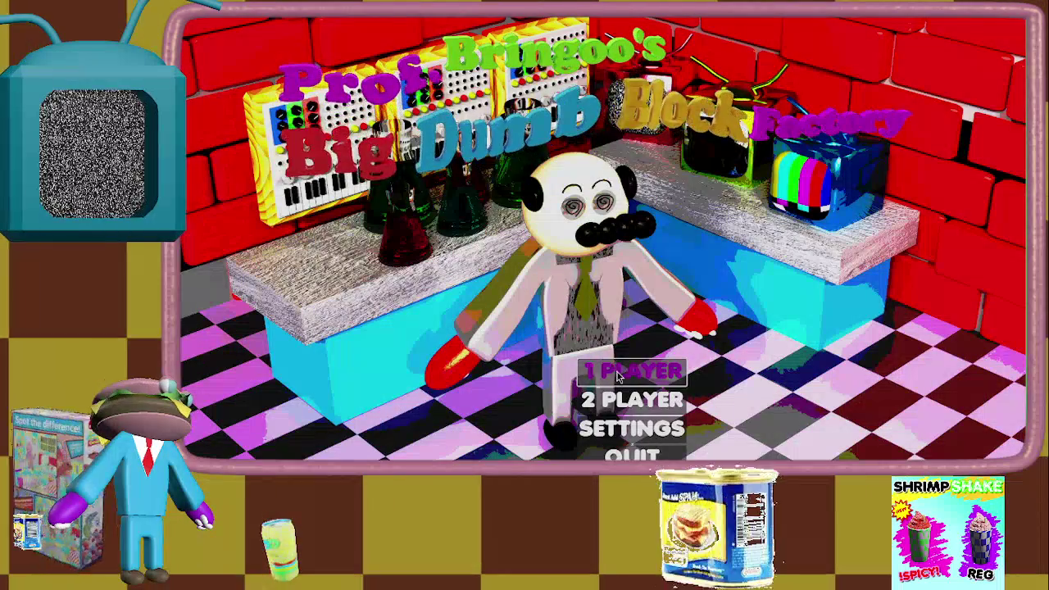
# Start a 1 PLAYER match, toggle pause several times, rotate the left board's piece, then pause
pyautogui.click(618, 373)
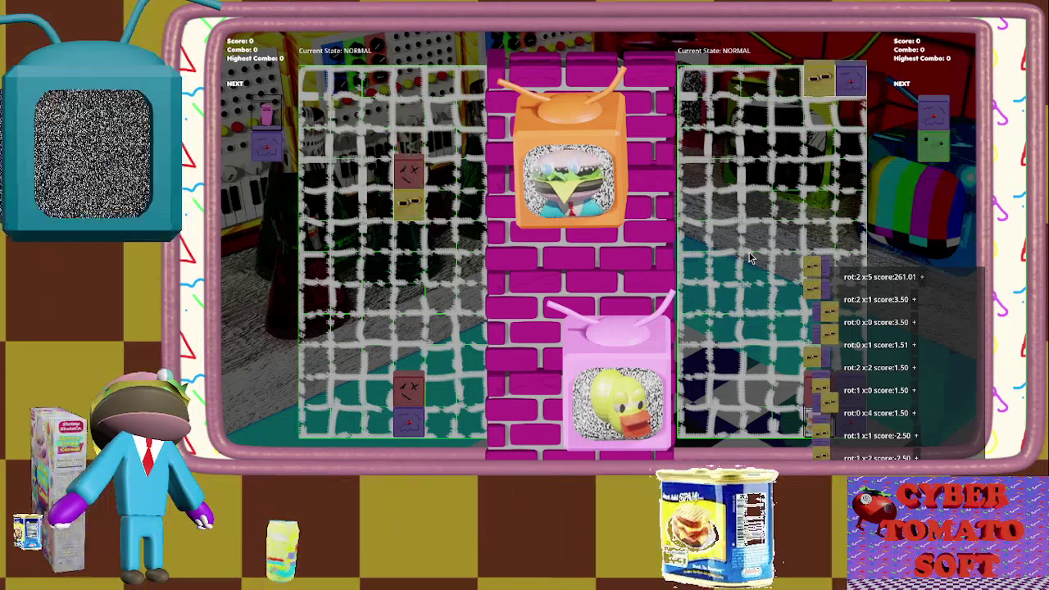
pyautogui.press('Escape')
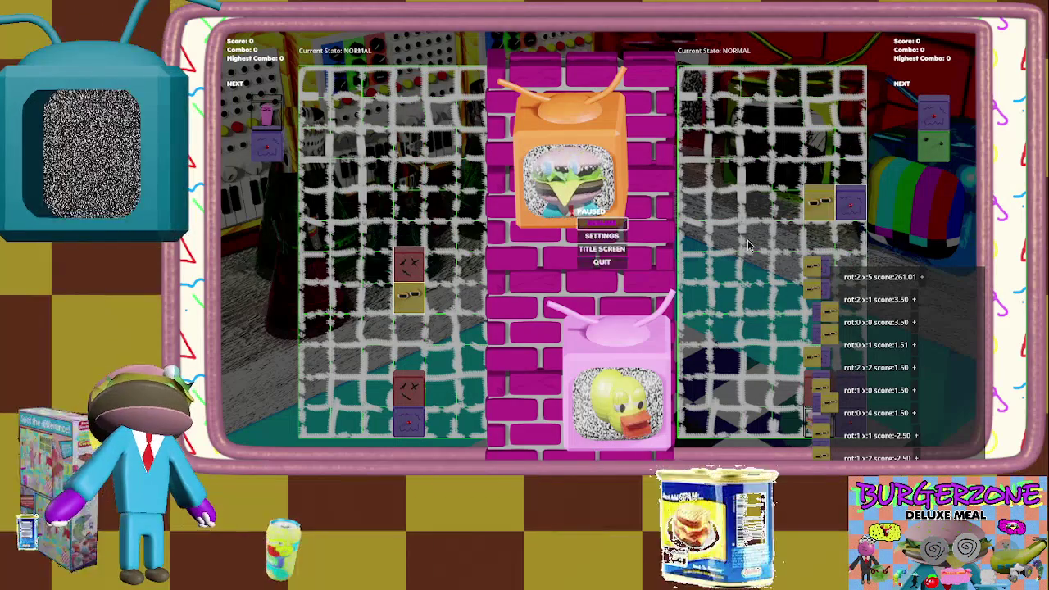
pyautogui.press('Escape')
pyautogui.press('Escape')
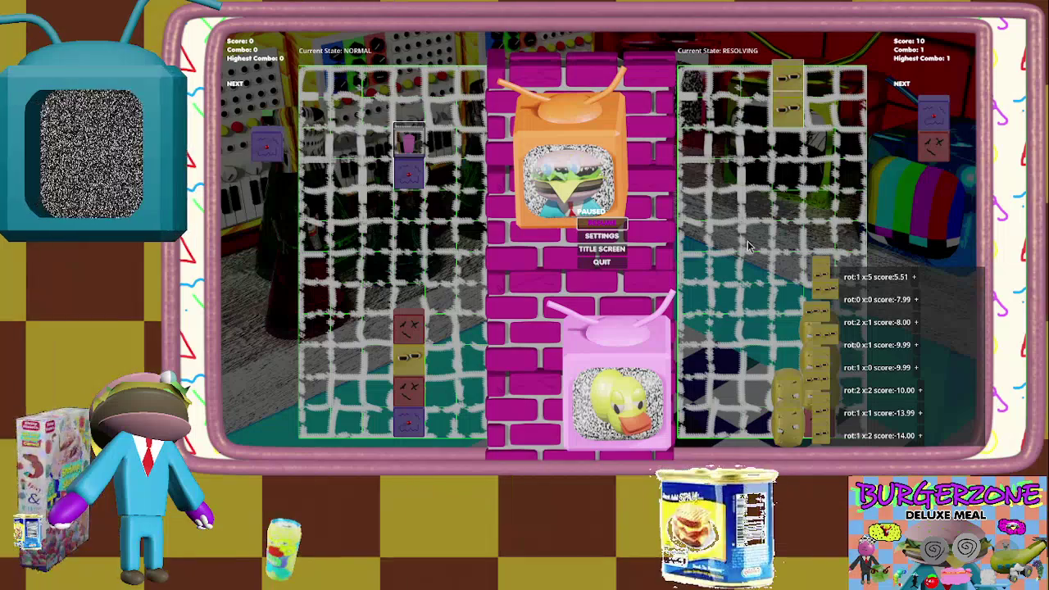
pyautogui.press('Escape')
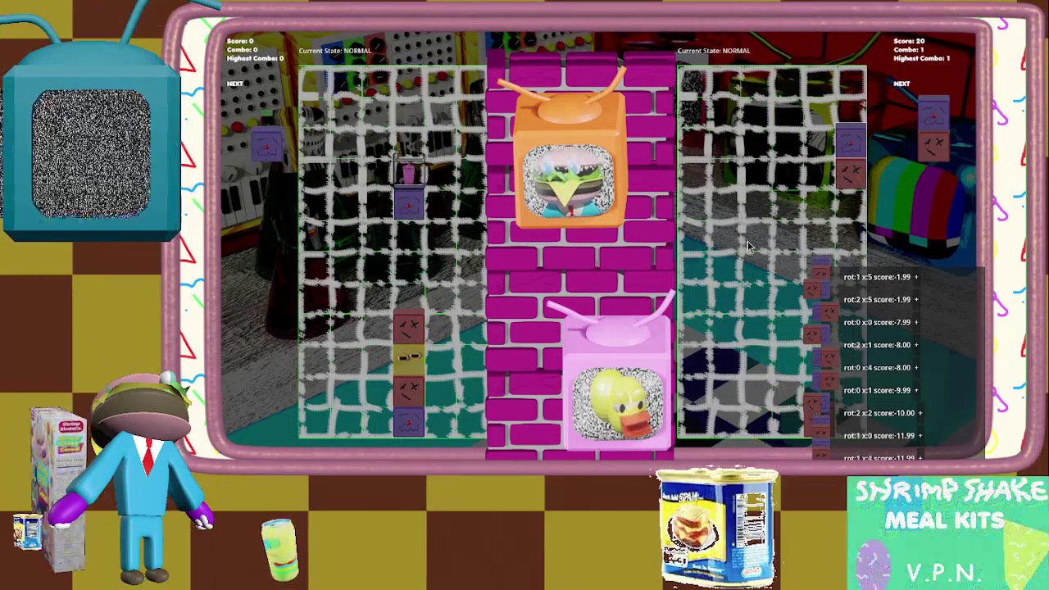
pyautogui.press('Escape')
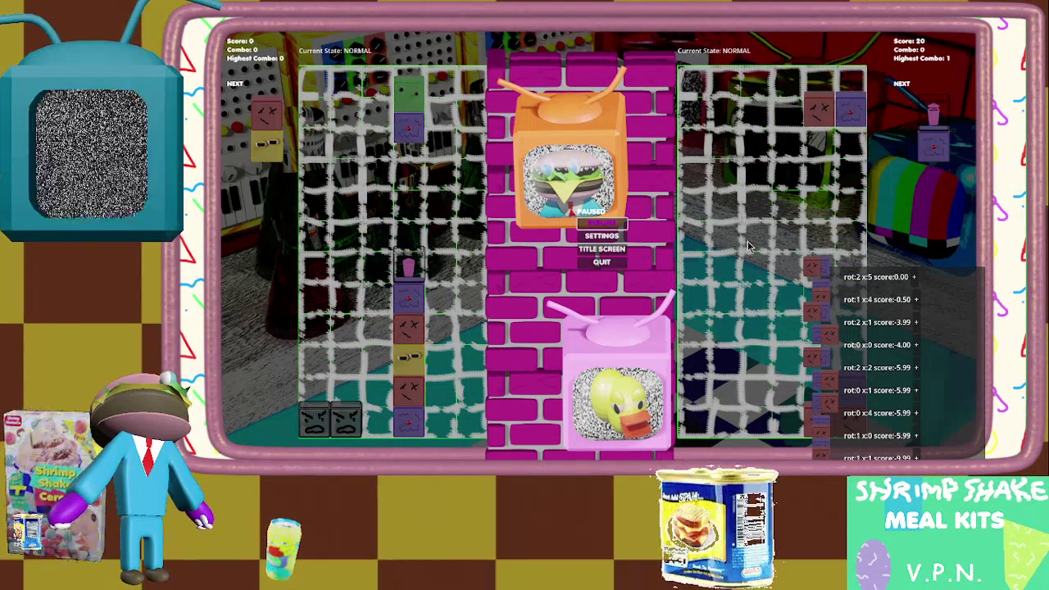
pyautogui.press('Escape')
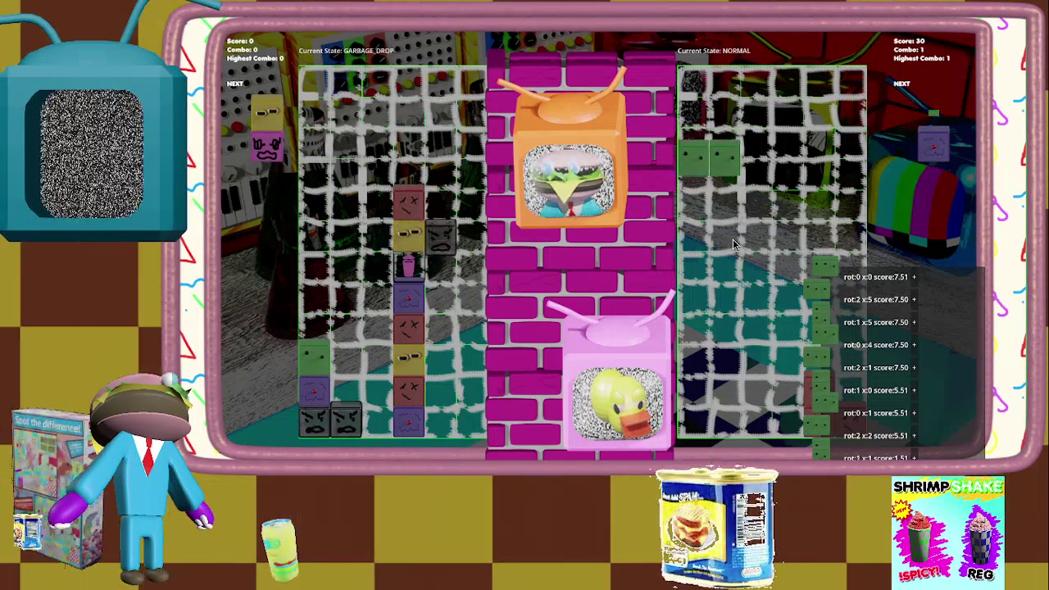
pyautogui.press('Up')
pyautogui.press('Up')
pyautogui.press('Up')
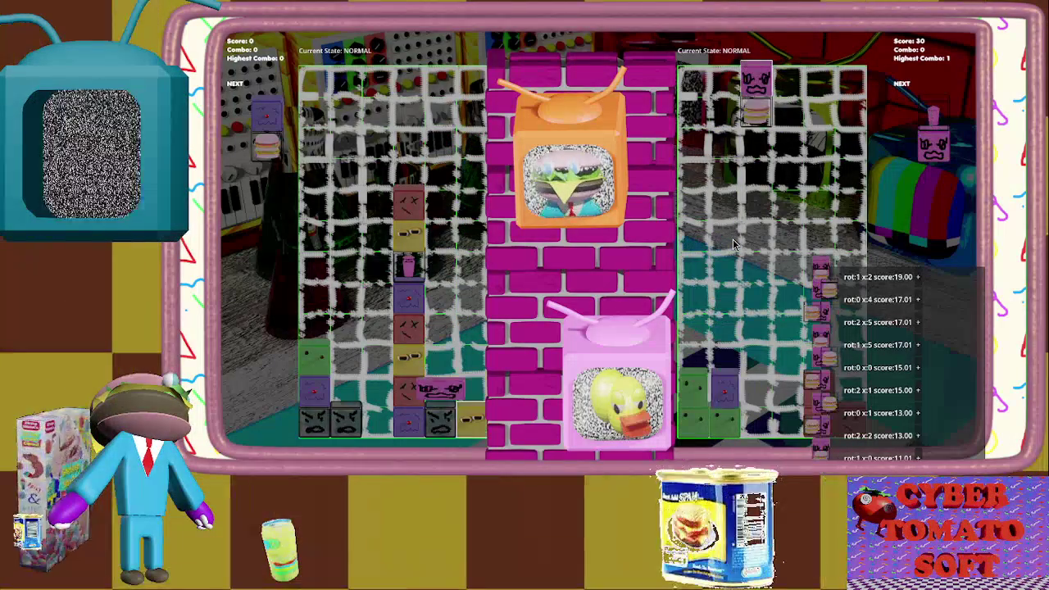
pyautogui.press('Escape')
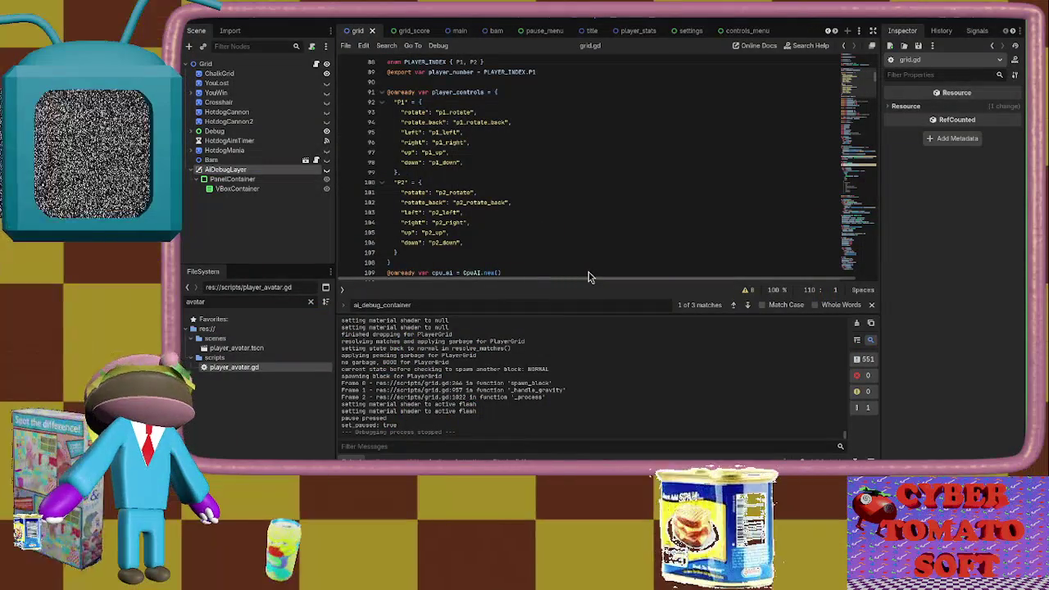
# Attach the blocks tmux session and open the TODO file at a smaller text size
pyautogui.hotkey('alt', 'Tab')
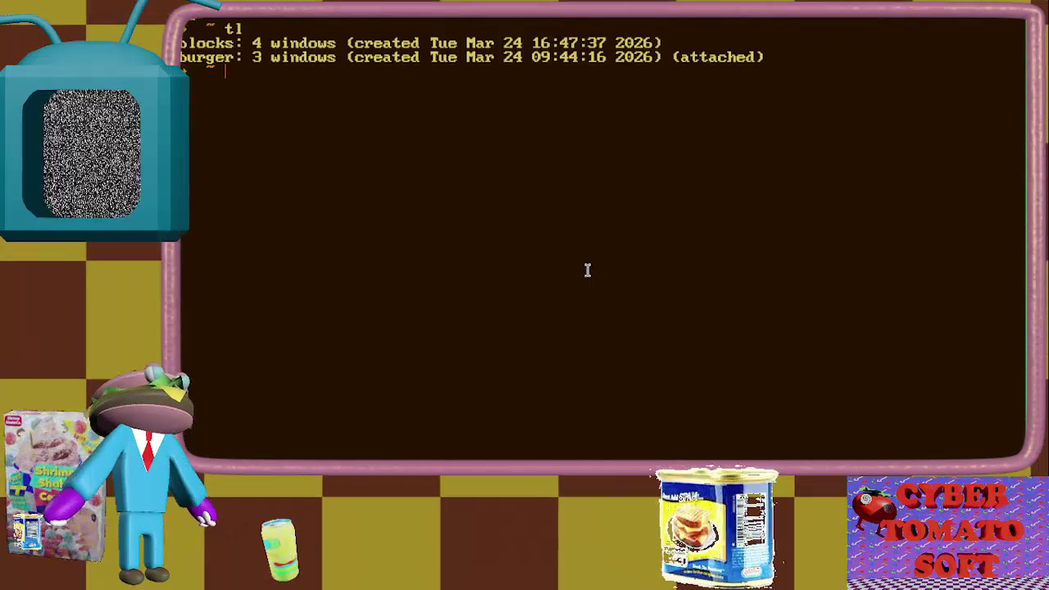
pyautogui.write('blocks')
pyautogui.press('Return')
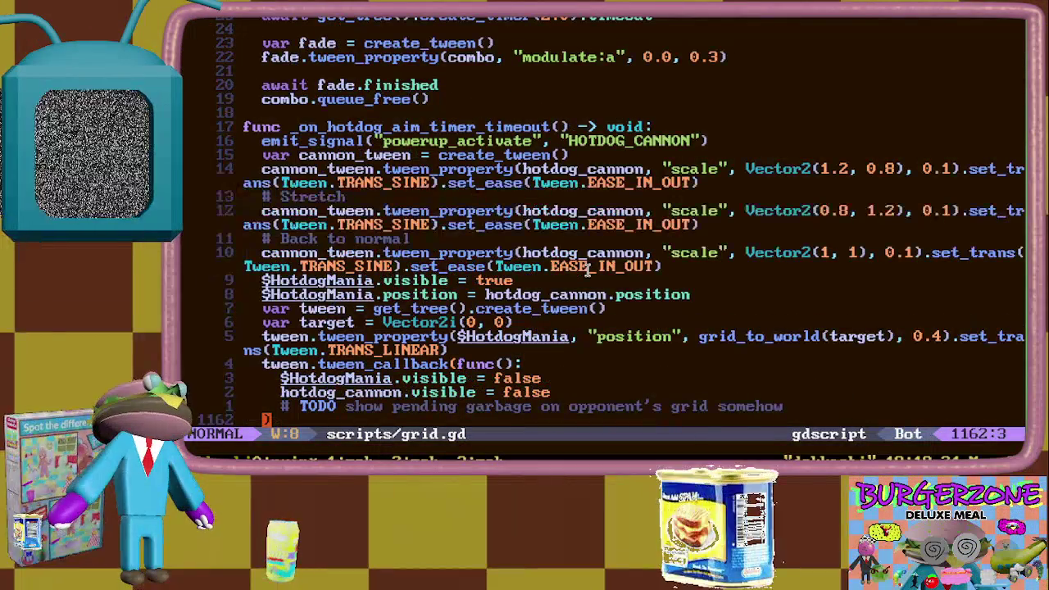
pyautogui.write('TODO')
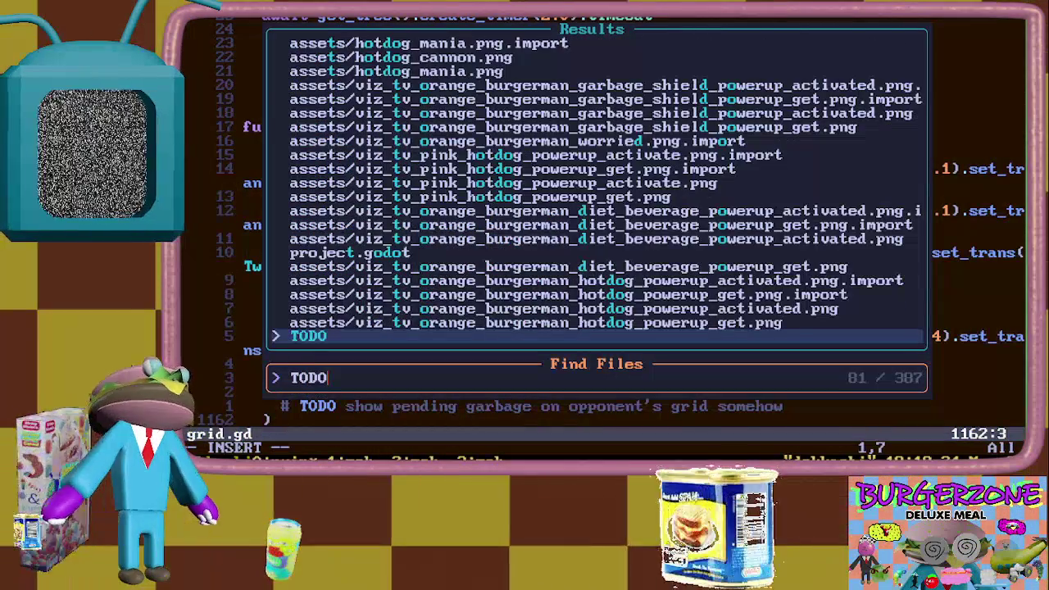
pyautogui.press('Return')
pyautogui.hotkey('ctrl', '-')
pyautogui.hotkey('ctrl', '-')
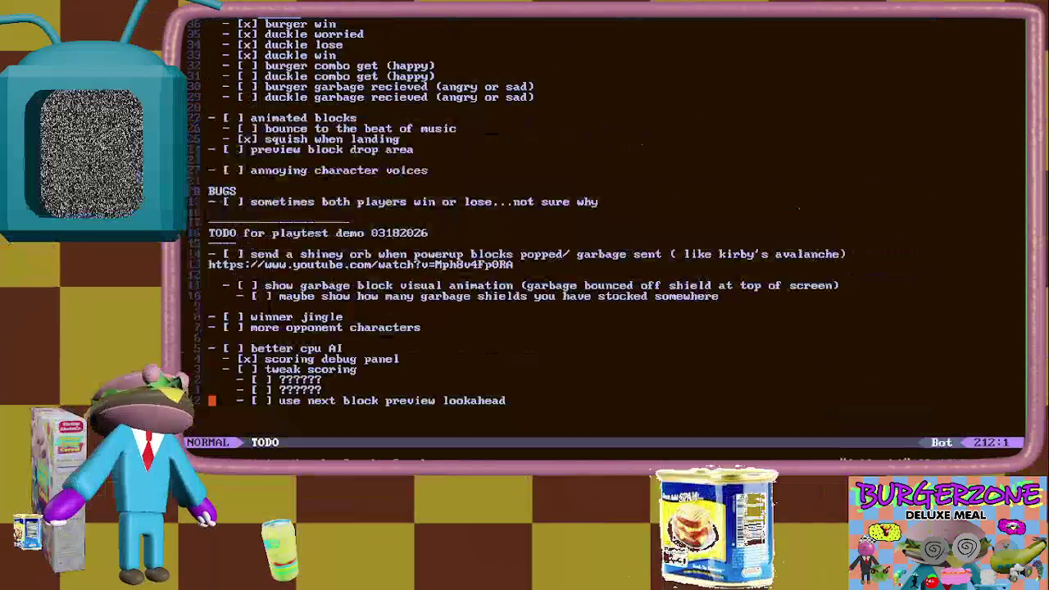
# Delete the duplicate ?????? line under tweak scoring, visit the lookahead checkbox, and return to grid.gd
pyautogui.click(241, 368)
pyautogui.click(255, 379)
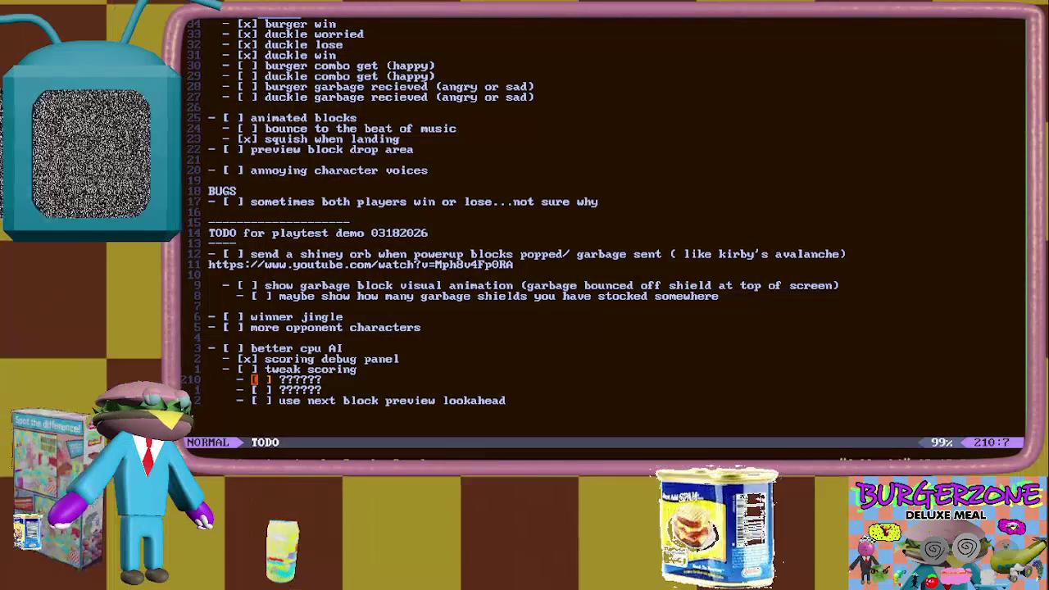
pyautogui.click(268, 390)
pyautogui.press('d')
pyautogui.press('d')
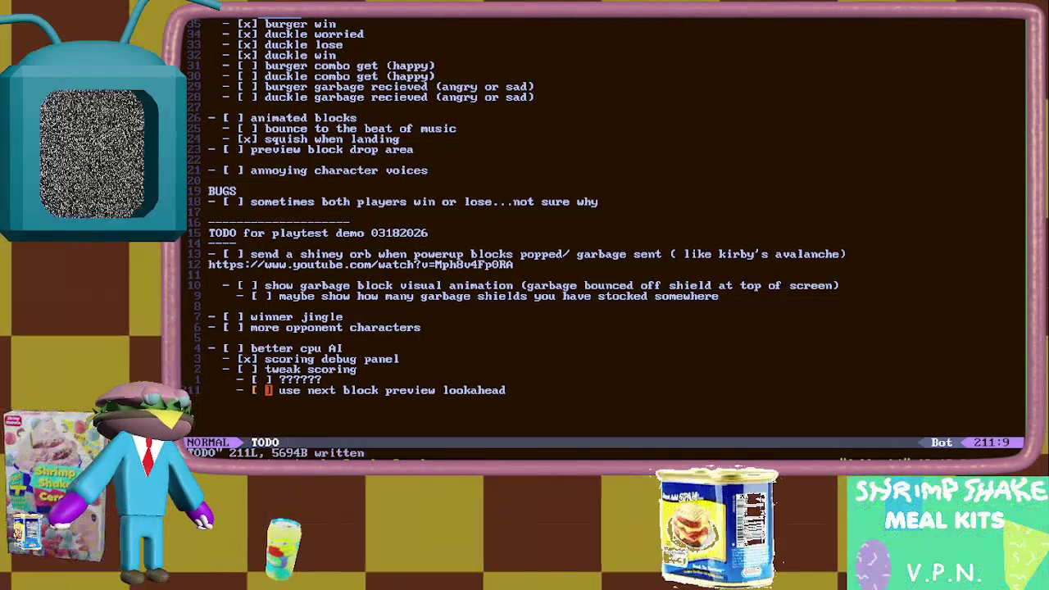
pyautogui.click(319, 380)
pyautogui.press('b')
pyautogui.press('b')
pyautogui.press('b')
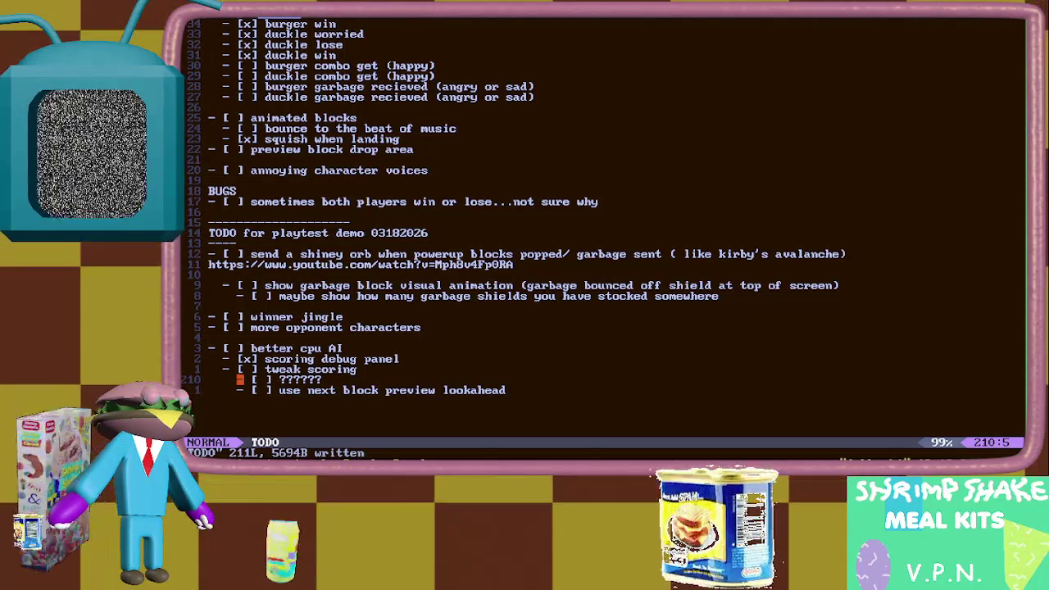
pyautogui.press('k')
pyautogui.press('j')
pyautogui.press('j')
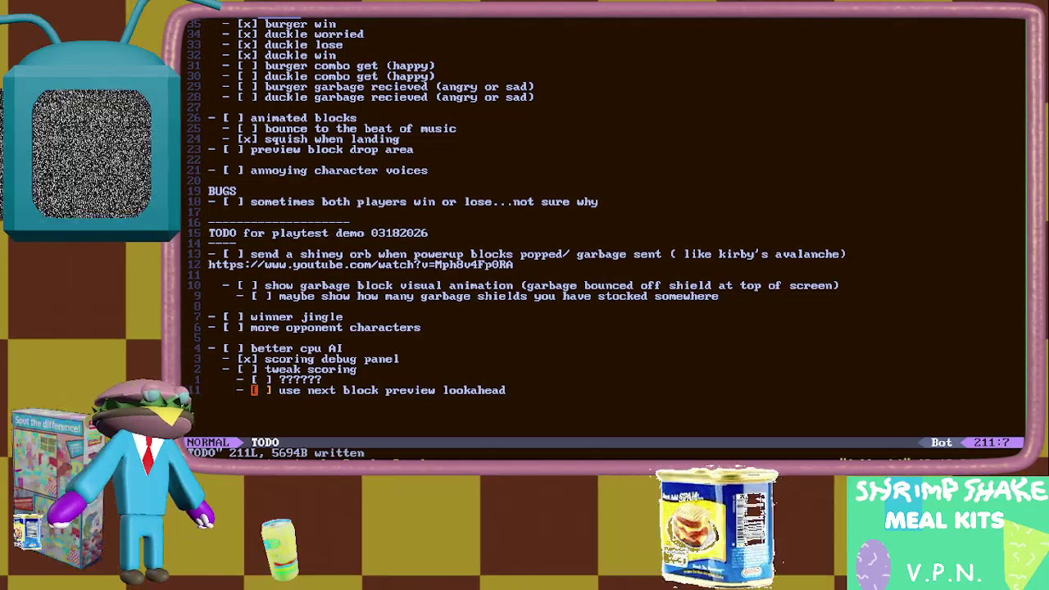
pyautogui.press('l')
pyautogui.press('r')
pyautogui.hotkey('ctrl', '6')
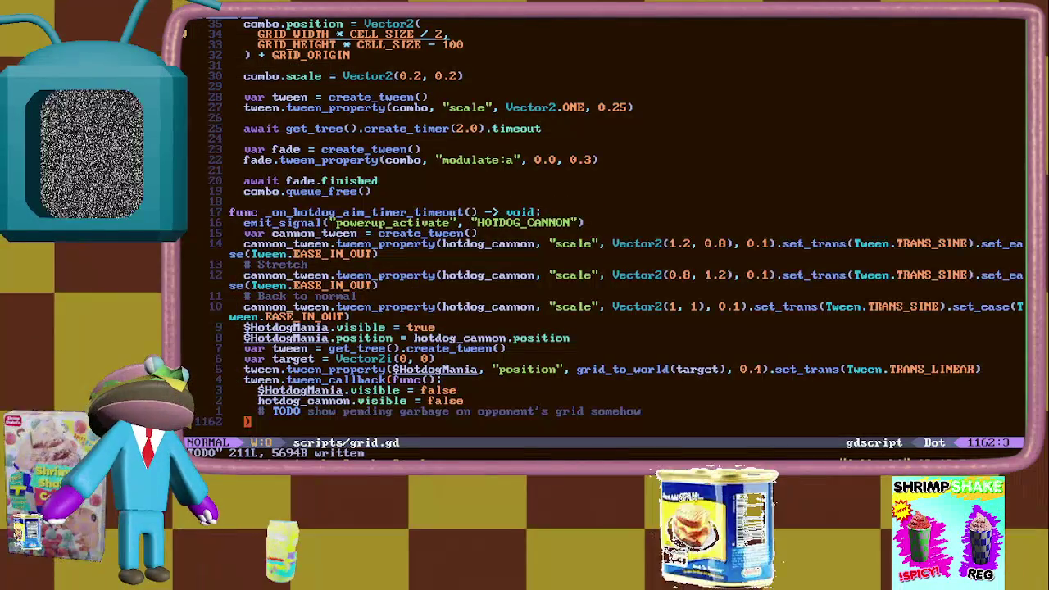
# Open cpu_ai.gd with the Telescope file finder
pyautogui.press('space')
pyautogui.press('f')
pyautogui.press('f')
pyautogui.write('cpu_')
pyautogui.press('Return')
# Review the powerups_weight, combo_weight and clear_weight exports in cpu_ai.gd
pyautogui.press('1')
pyautogui.press('4')
pyautogui.press('j')
pyautogui.press('w')
pyautogui.press('w')
pyautogui.press('w')
pyautogui.press('e')
pyautogui.press('b')
pyautogui.press('b')
pyautogui.press('k')
pyautogui.press('e')
pyautogui.press('e')
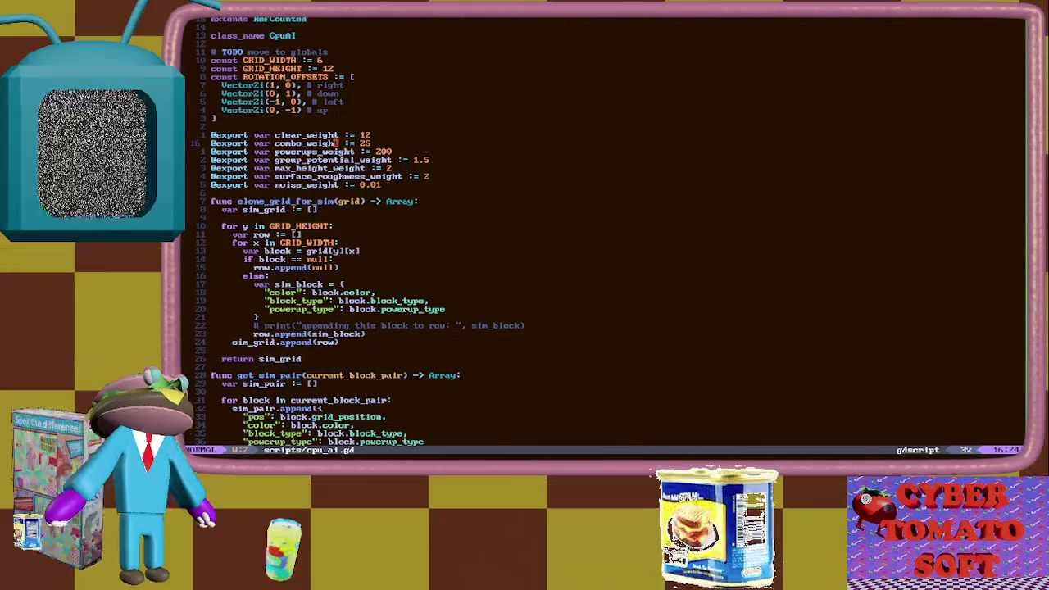
pyautogui.press('k')
pyautogui.press('b')
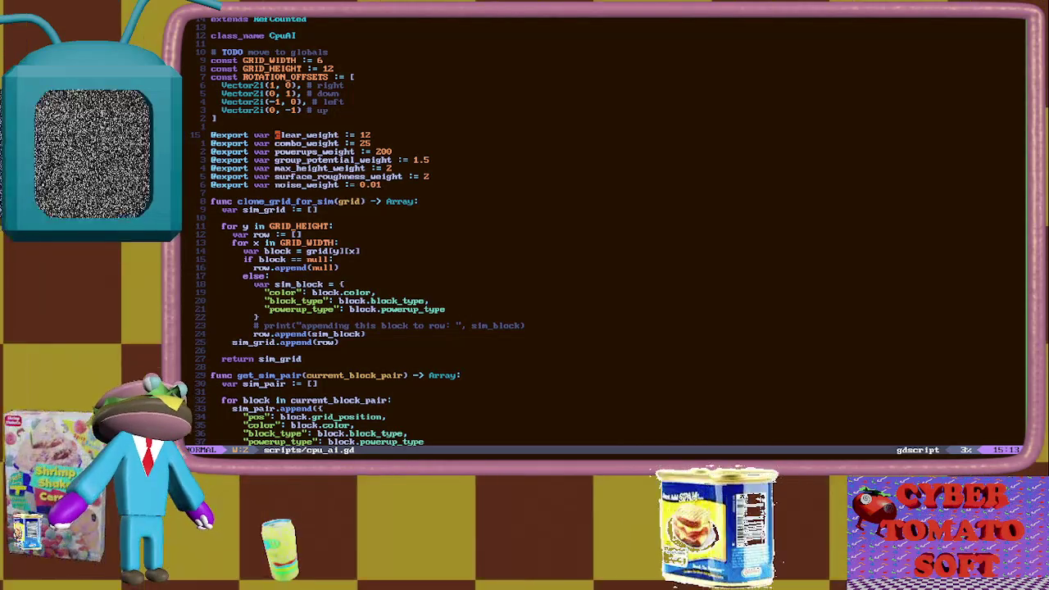
# Open player_avatar.gd and page down through it
pyautogui.press('space')
pyautogui.press('f')
pyautogui.press('f')
pyautogui.write('player')
pyautogui.press('Return')
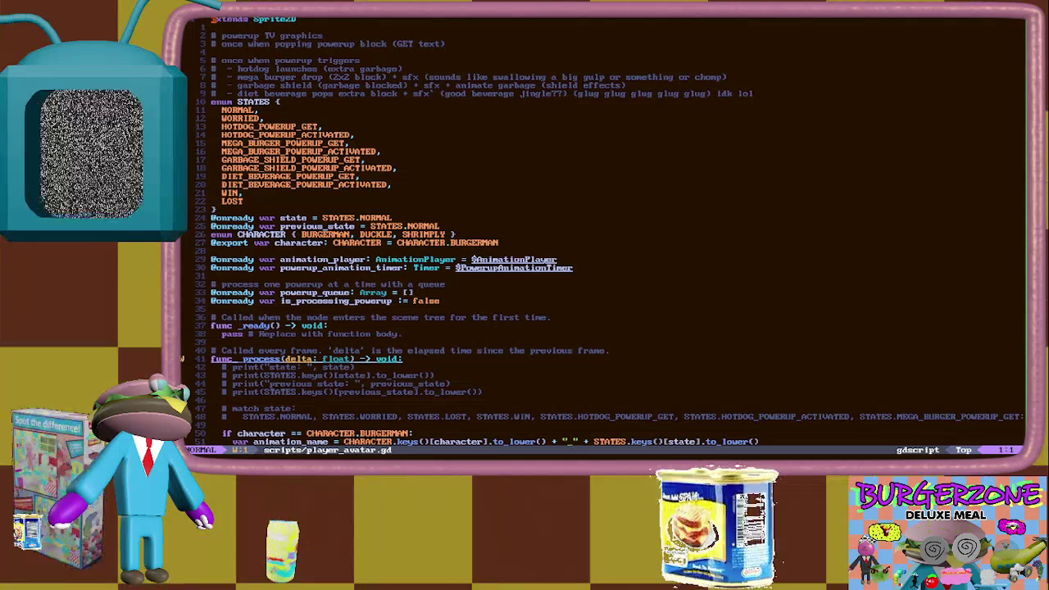
pyautogui.hotkey('ctrl', 'f')
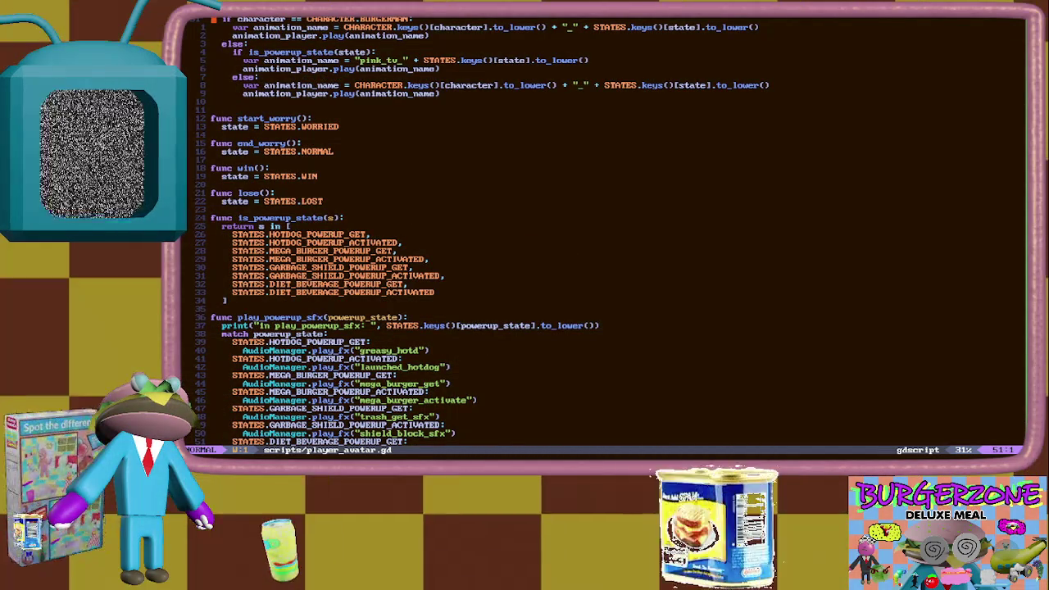
# Return to cpu_ai.gd and jump to its best-move code at the end of the file
pyautogui.hotkey('ctrl', '6')
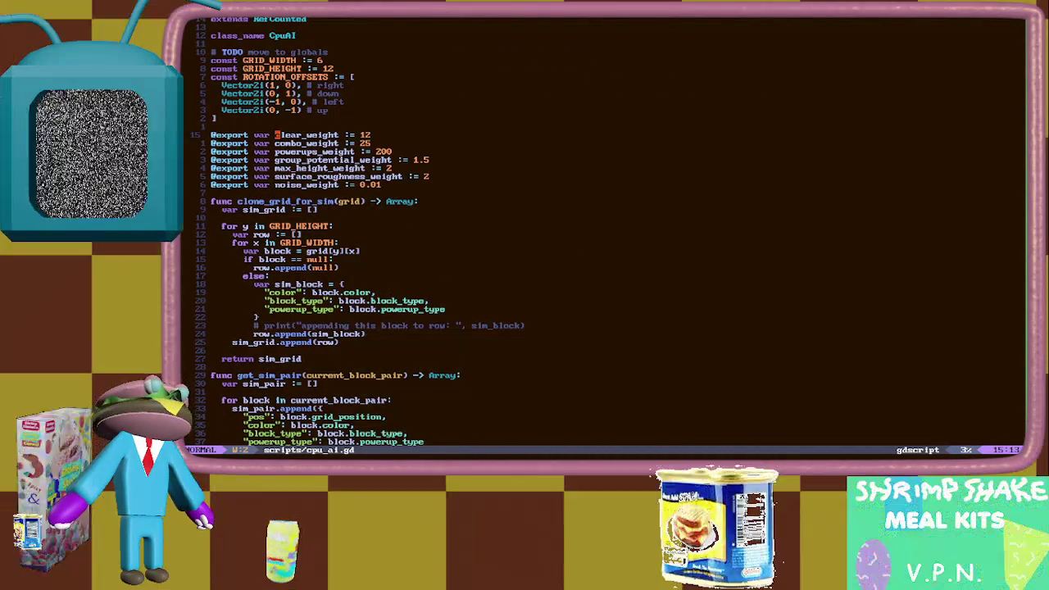
pyautogui.press('0')
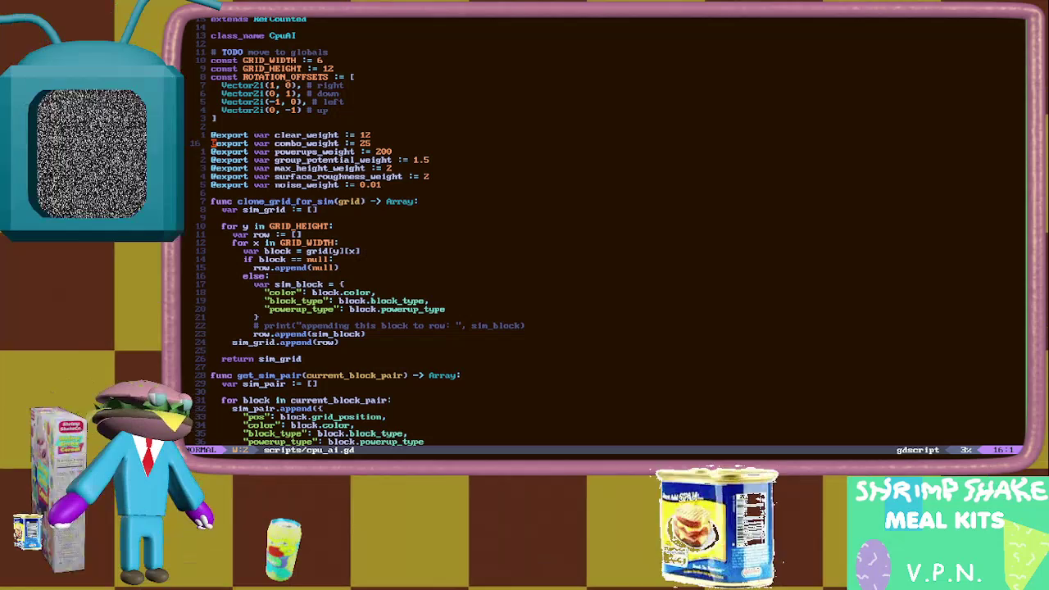
pyautogui.hotkey('shift', 'g')
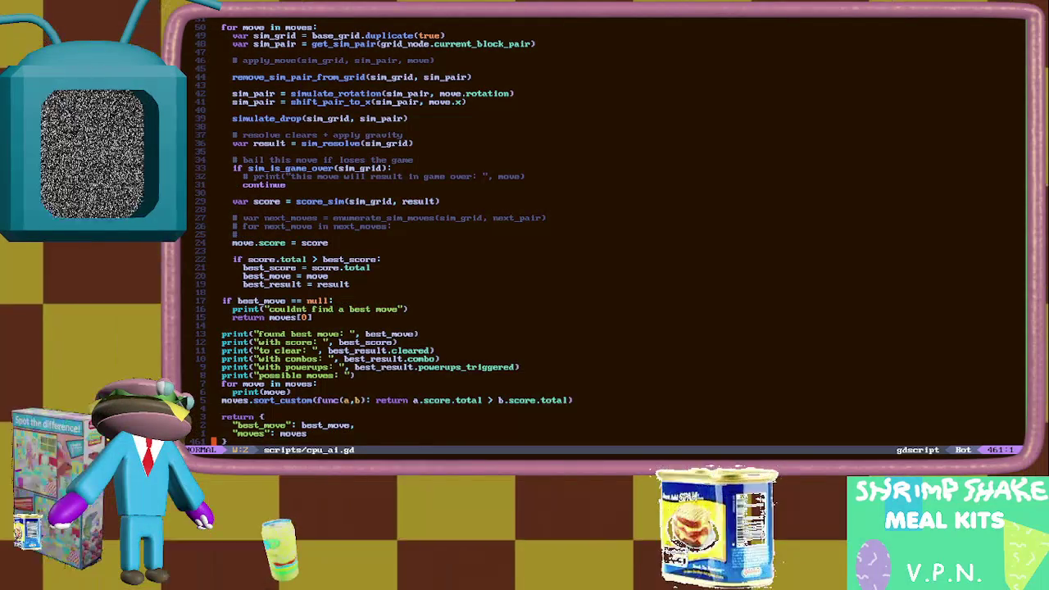
# Inspect the lookahead setup lines and score calculation in cpu_ai.gd's best-move search
pyautogui.press('1')
pyautogui.press('2')
pyautogui.press('k')
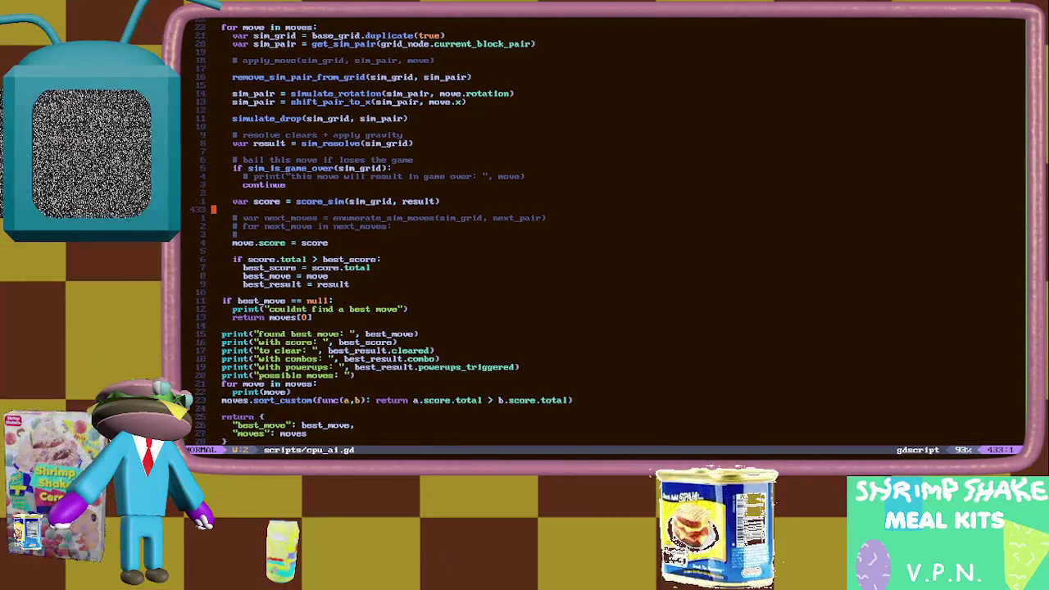
pyautogui.press('2')
pyautogui.press('3')
pyautogui.press('k')
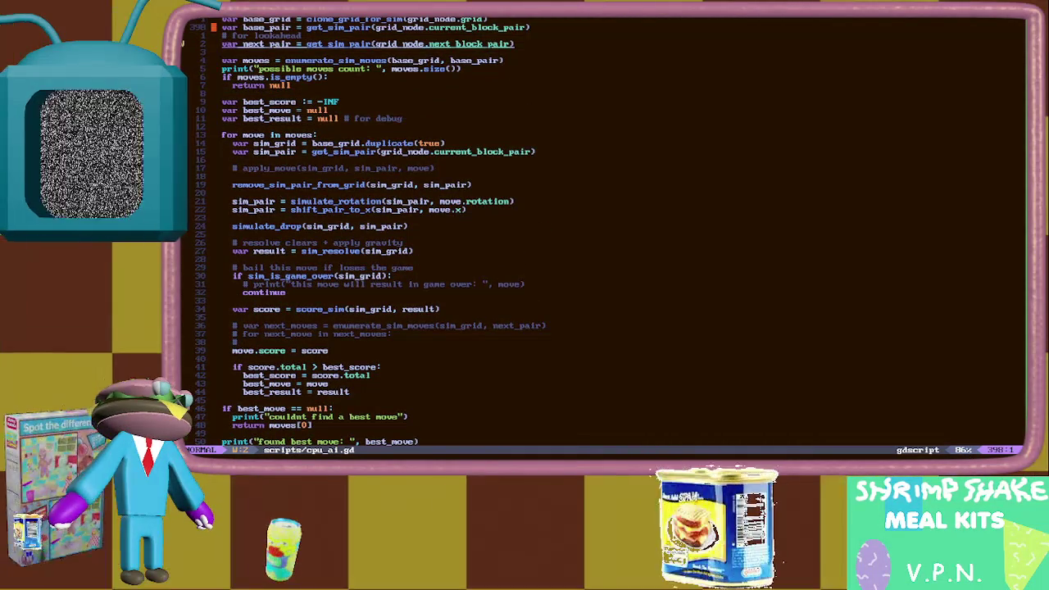
pyautogui.press('1')
pyautogui.press('2')
pyautogui.press('j')
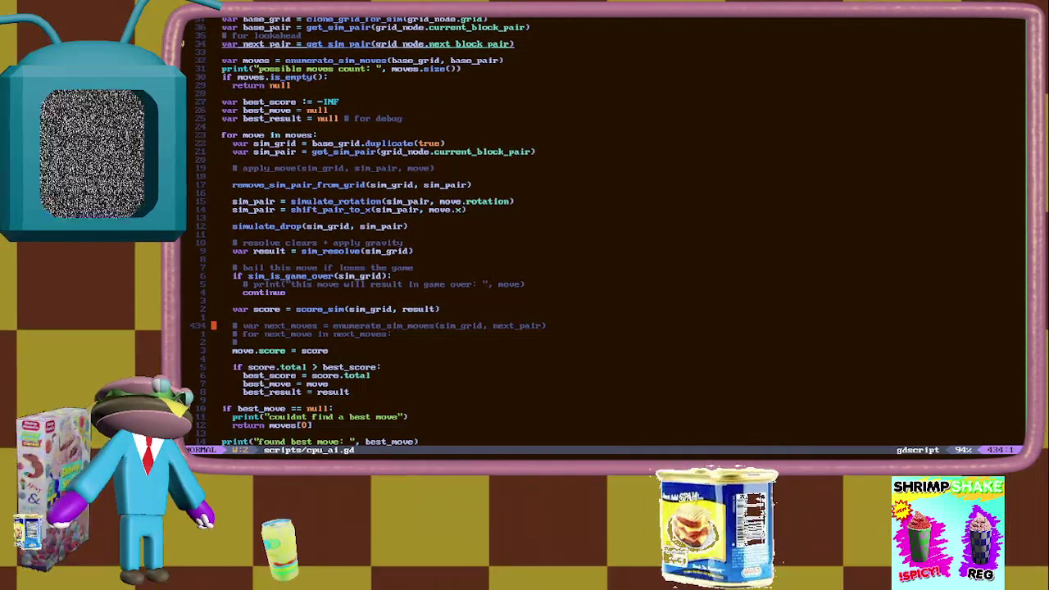
# Add a commented 'apply_move(sim_grid, next_pair)' line under the next_moves loop and save cpu_ai.gd
pyautogui.press('j')
pyautogui.press('o')
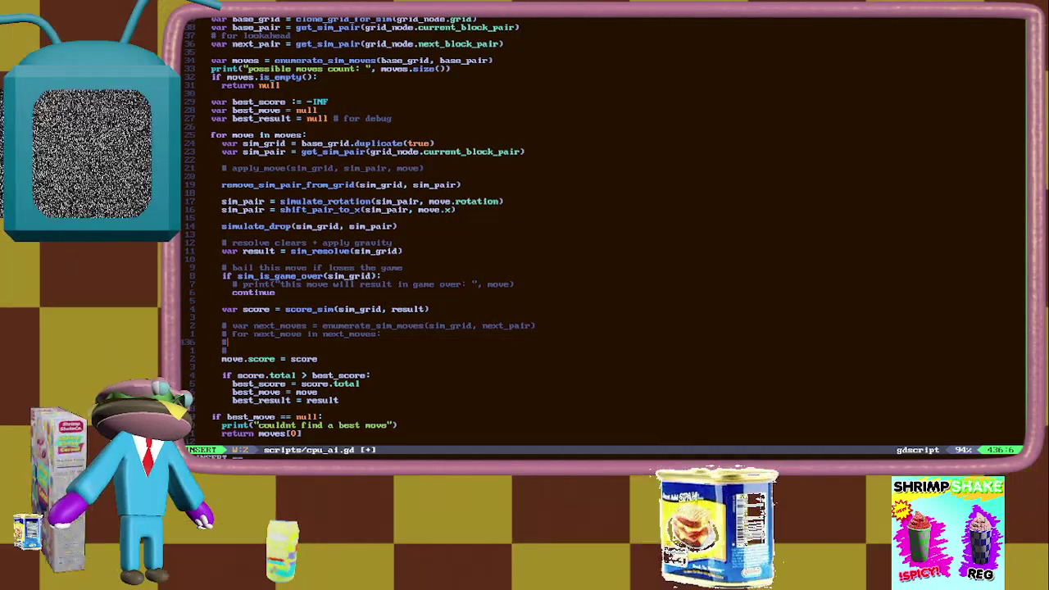
pyautogui.write('apply_move(')
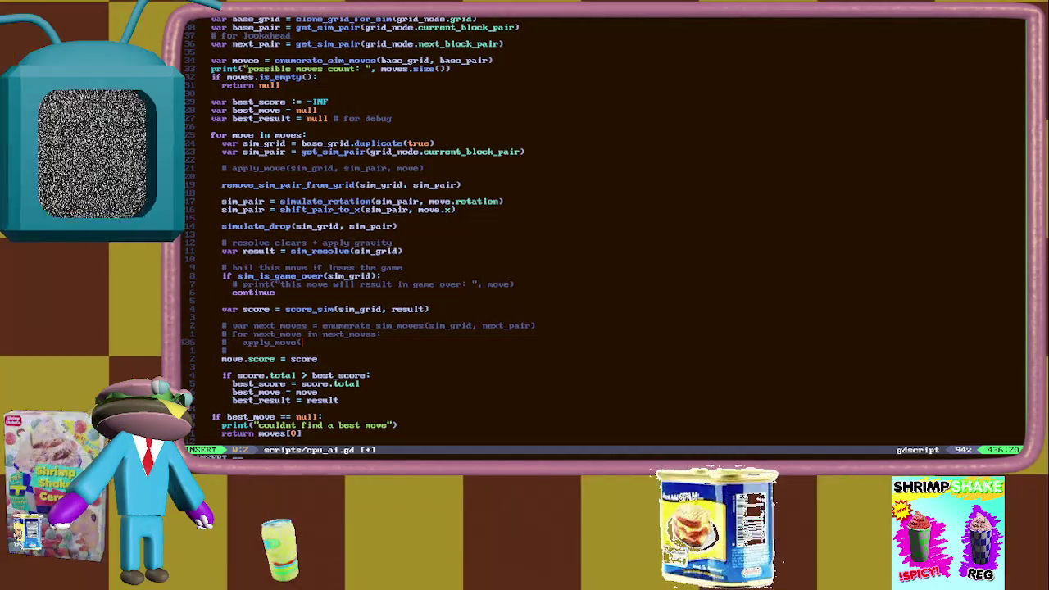
pyautogui.write('sim')
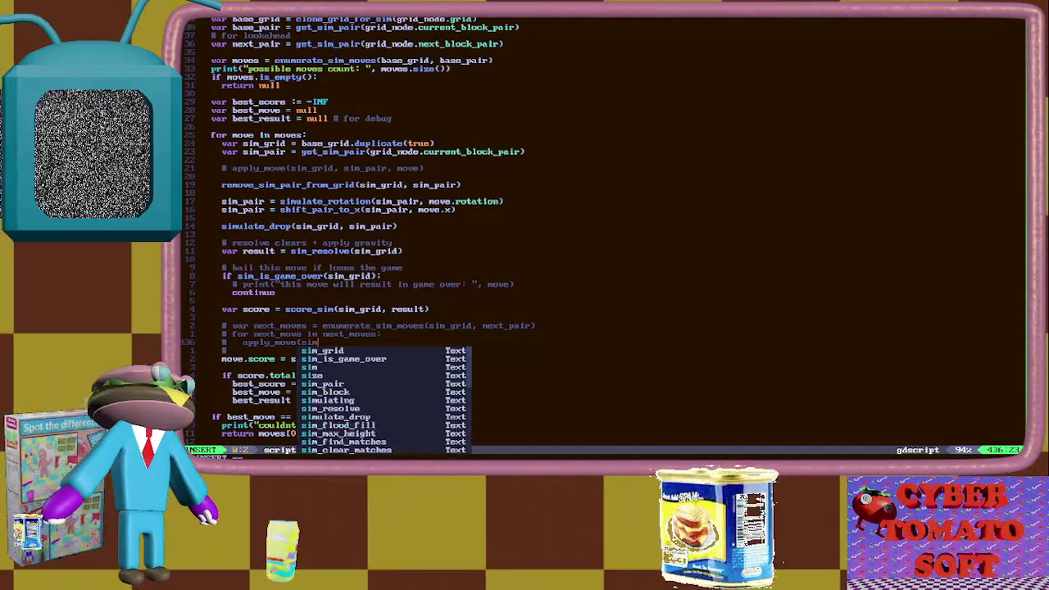
pyautogui.write('_grid, ne')
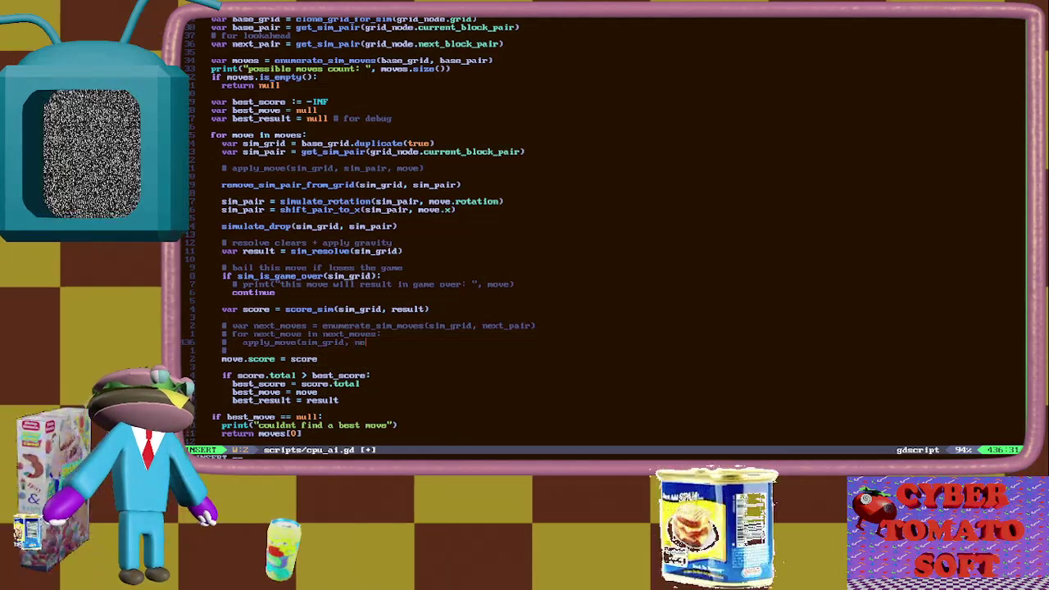
pyautogui.write('xt_pair)')
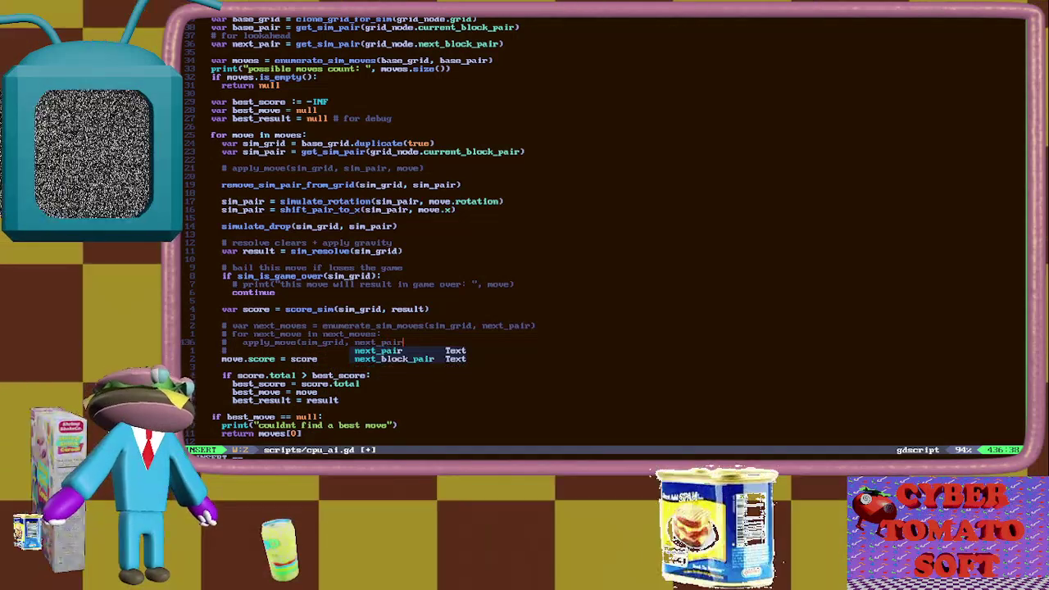
pyautogui.press('Escape')
pyautogui.write(':w')
pyautogui.press('Return')
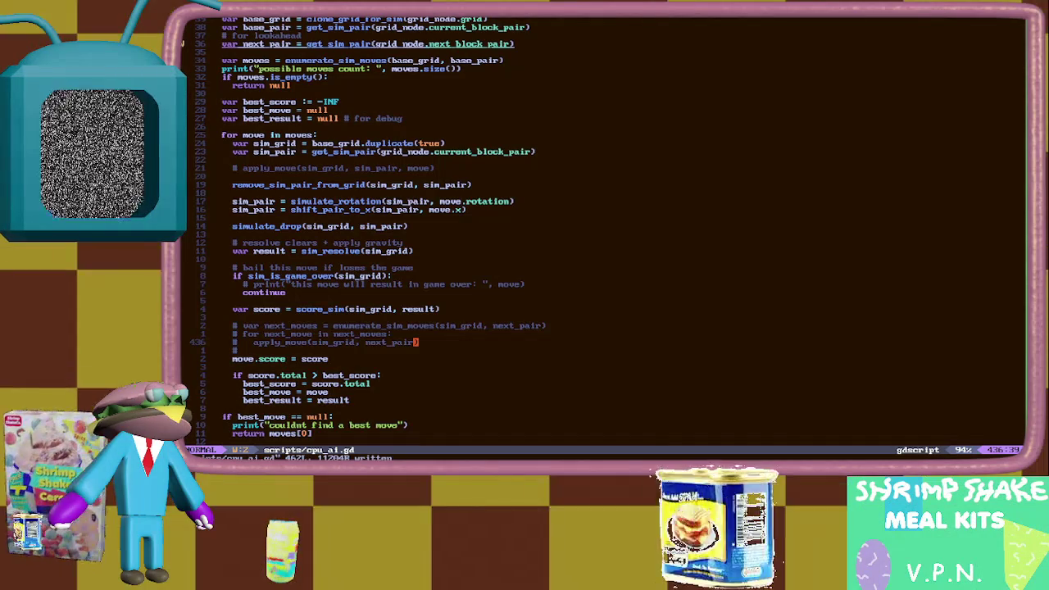
# Check the commented next_moves line and the new apply_move line
pyautogui.press('k')
pyautogui.press('k')
pyautogui.press('k')
pyautogui.press('0')
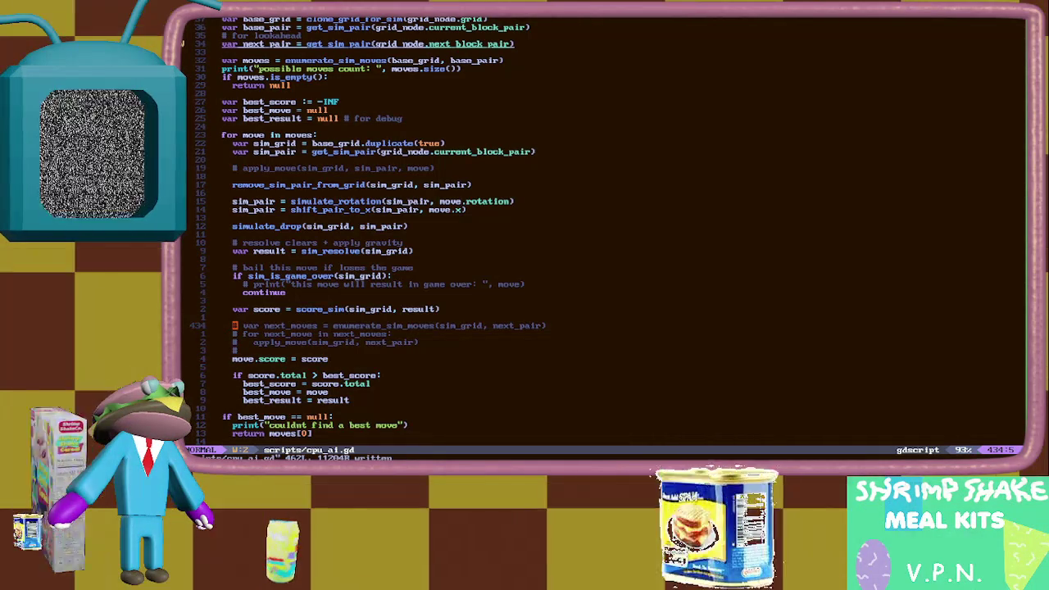
pyautogui.press('j')
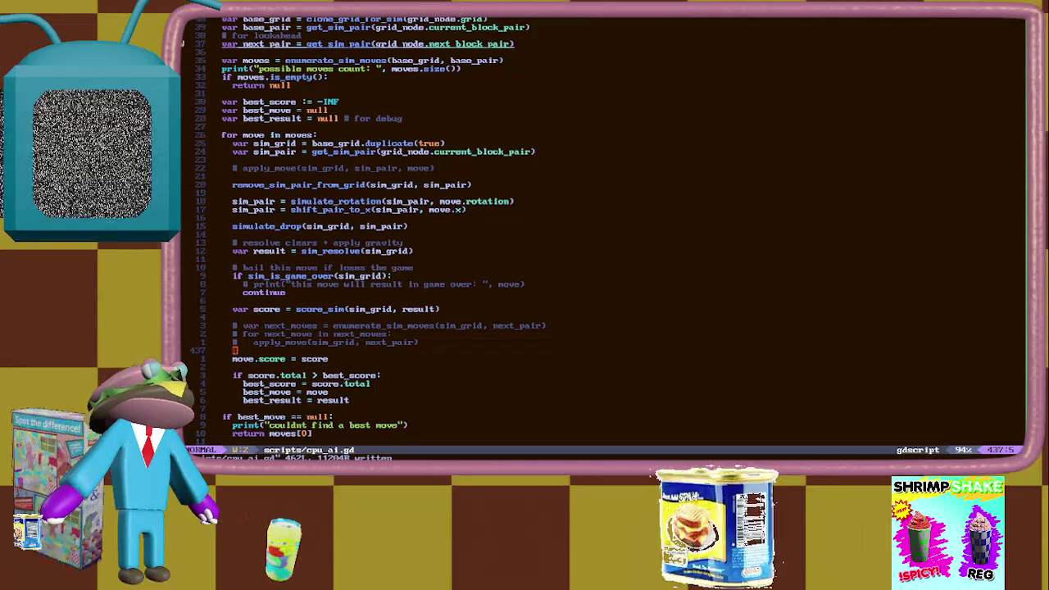
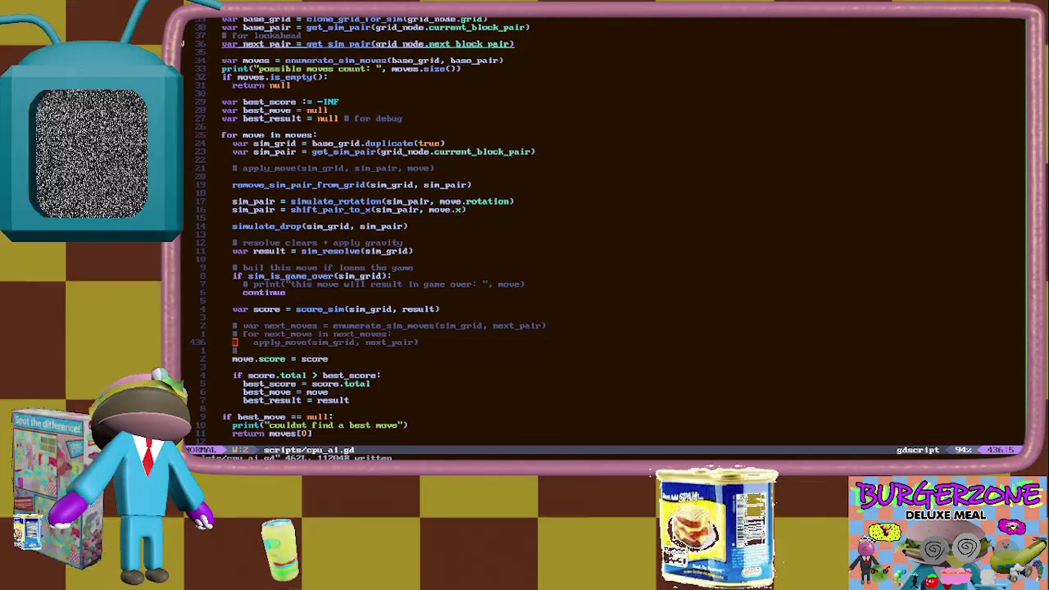
# Move the move.score and best_result lines above the lookahead comments and save cpu_ai.gd
pyautogui.press('j')
pyautogui.press('j')
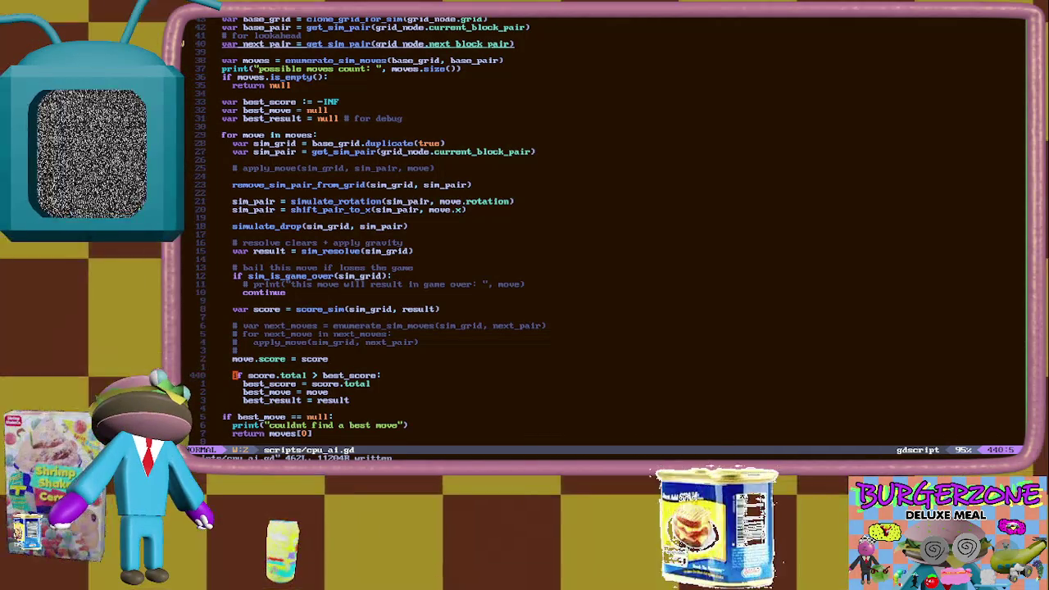
pyautogui.press('k')
pyautogui.press('k')
pyautogui.press('k')
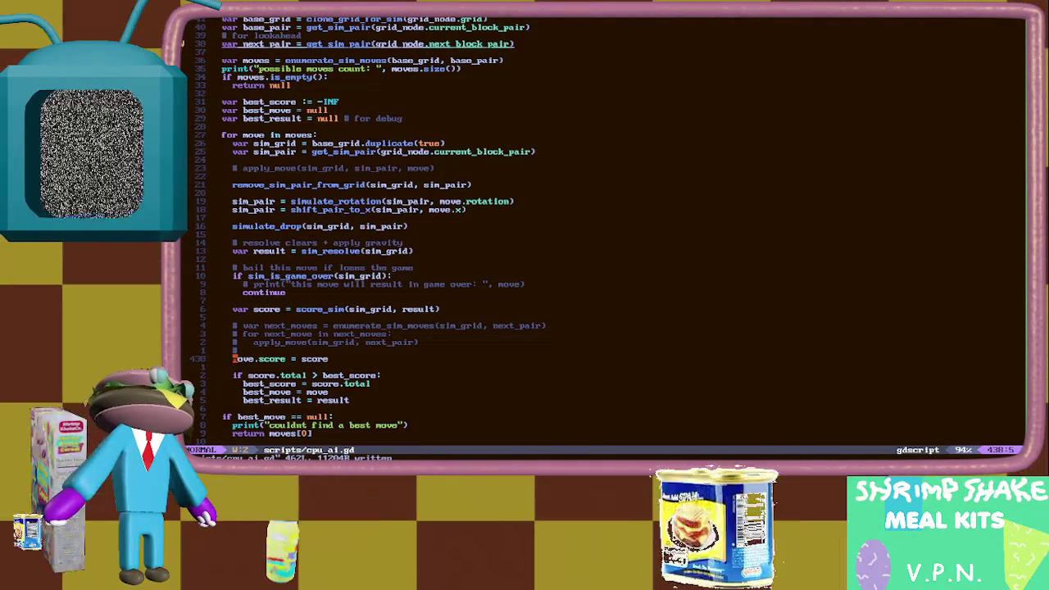
pyautogui.press('V')
pyautogui.press('j')
pyautogui.press('j')
pyautogui.press('j')
pyautogui.press('d')
pyautogui.press('k')
pyautogui.press('k')
pyautogui.press('k')
pyautogui.write('PO')
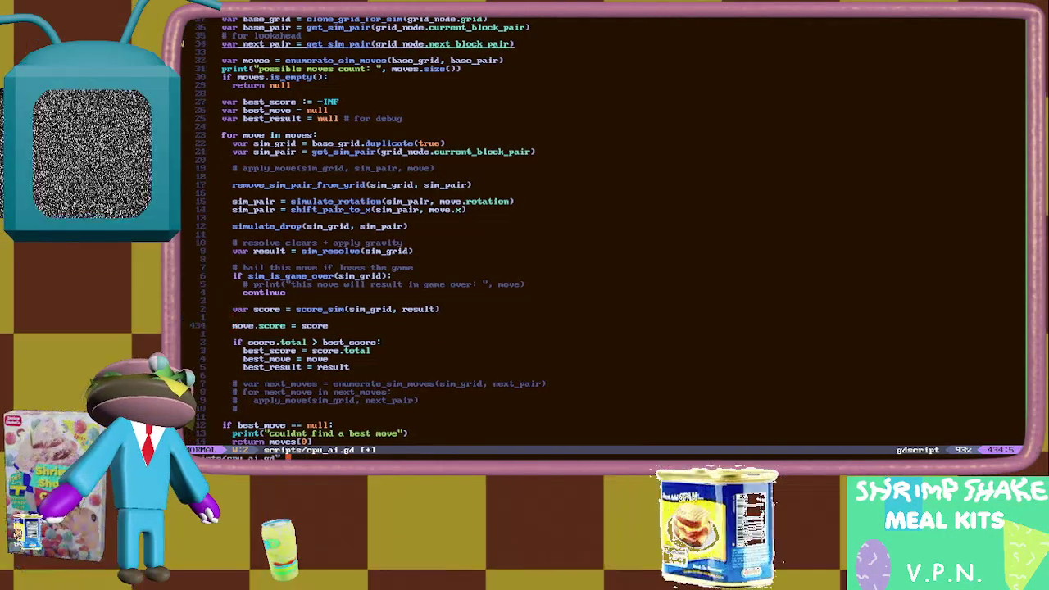
pyautogui.write(':w')
pyautogui.press('Return')
pyautogui.press('j')
pyautogui.press('j')
pyautogui.press('j')
pyautogui.press('j')
pyautogui.press('j')
pyautogui.press('j')
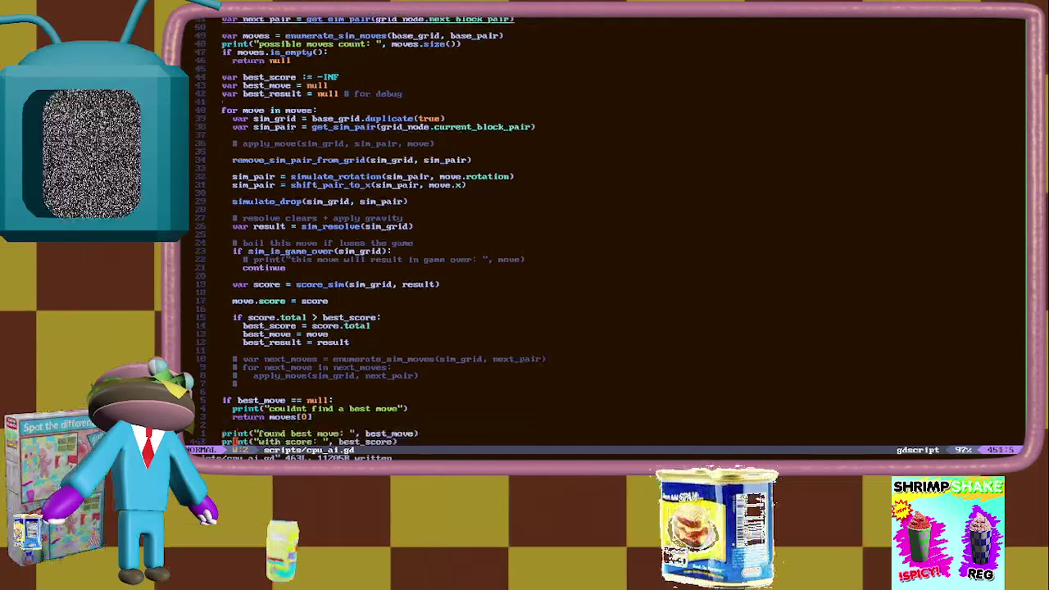
# Yank the move.score through best_result = result score-check lines
pyautogui.press('k')
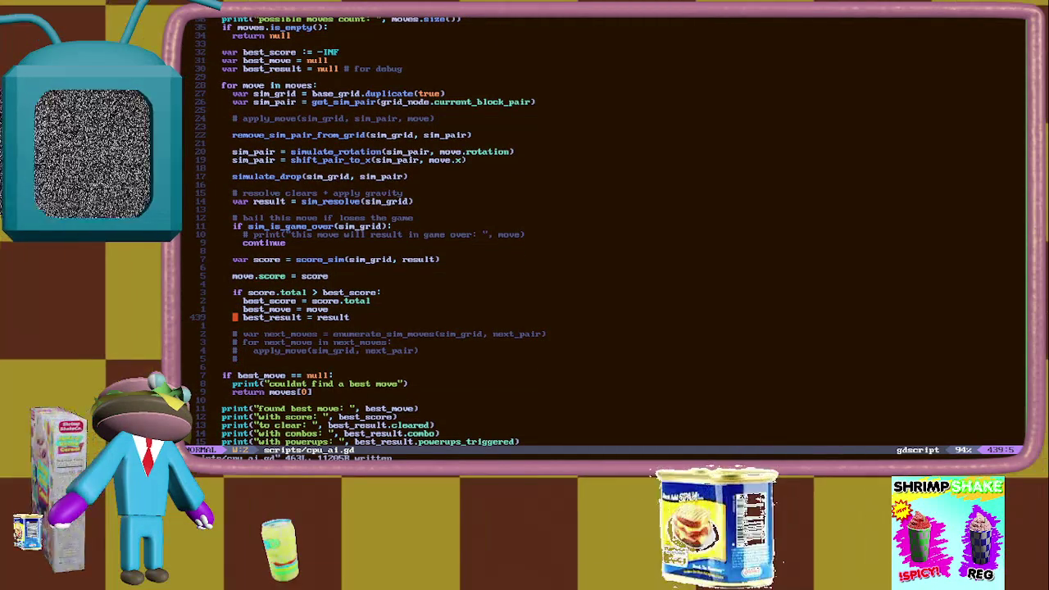
pyautogui.press('k')
pyautogui.press('j')
pyautogui.press('j')
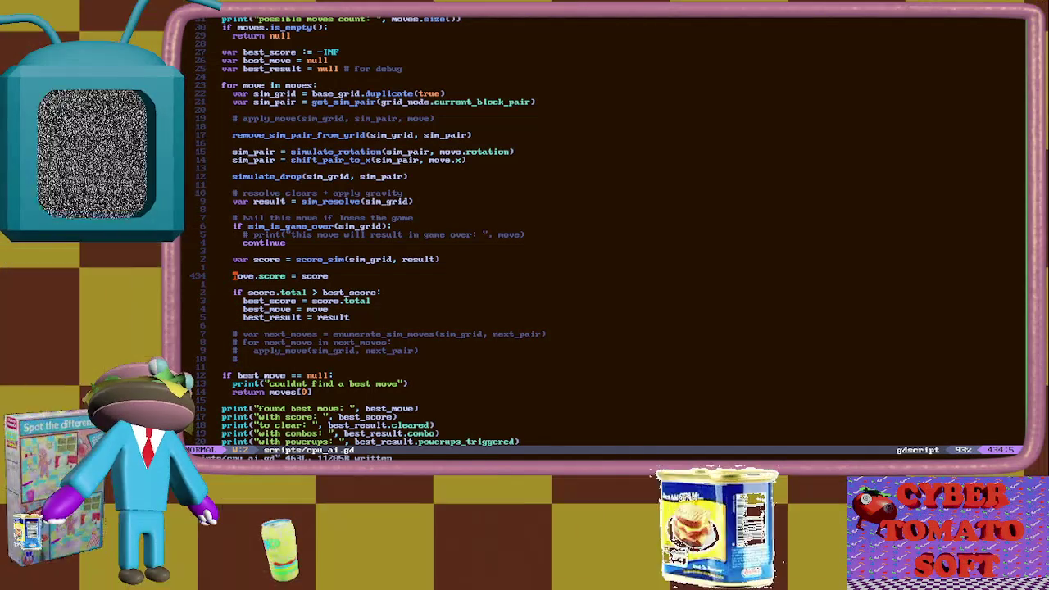
pyautogui.hotkey('shift', 'v')
pyautogui.press('j')
pyautogui.press('j')
pyautogui.press('j')
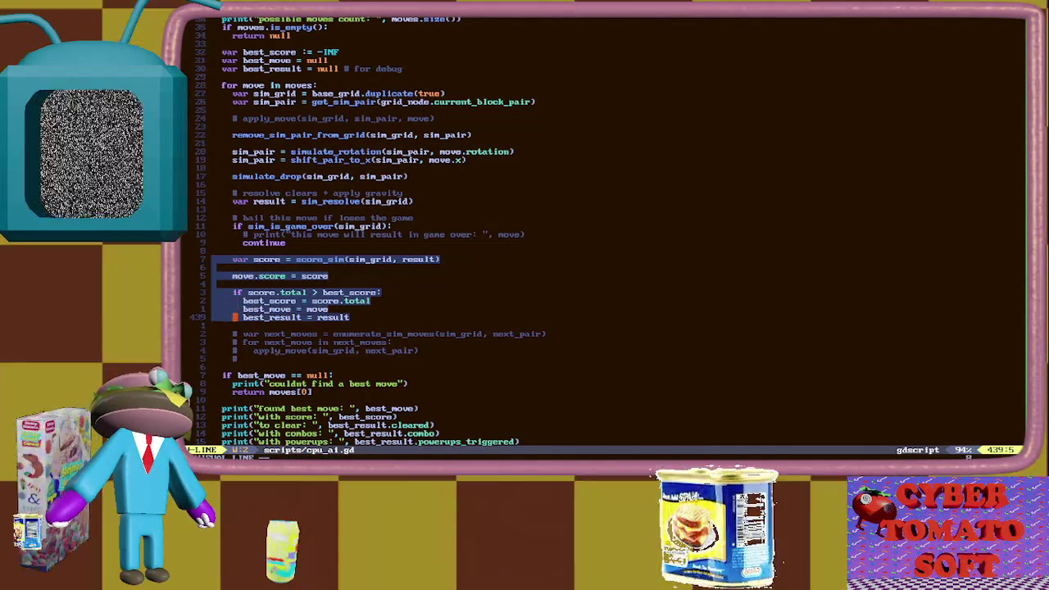
pyautogui.press('y')
# Check the lines up to the game-over bail comment, then search backwards for 'result'
pyautogui.press('j')
pyautogui.press('j')
pyautogui.press('j')
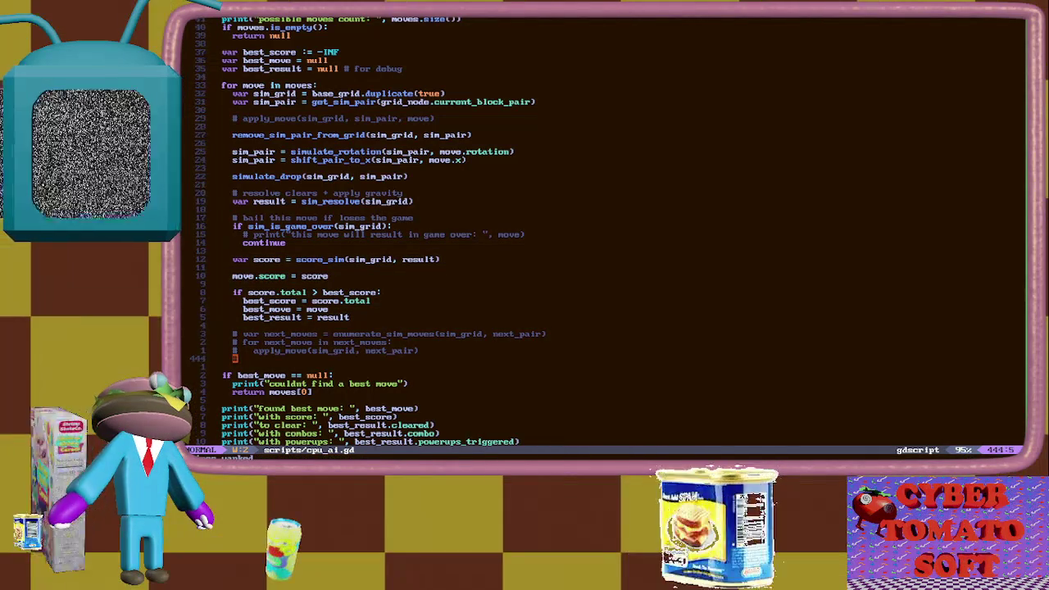
pyautogui.press('k')
pyautogui.press('k')
pyautogui.press('k')
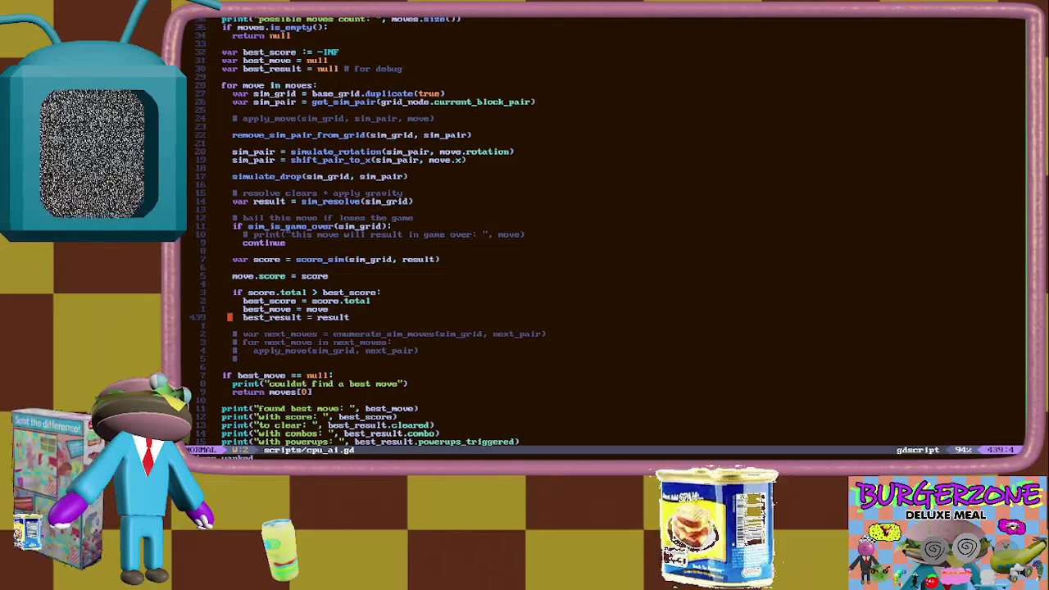
pyautogui.hotkey('shift', 'v')
pyautogui.press('k')
pyautogui.press('k')
pyautogui.press('k')
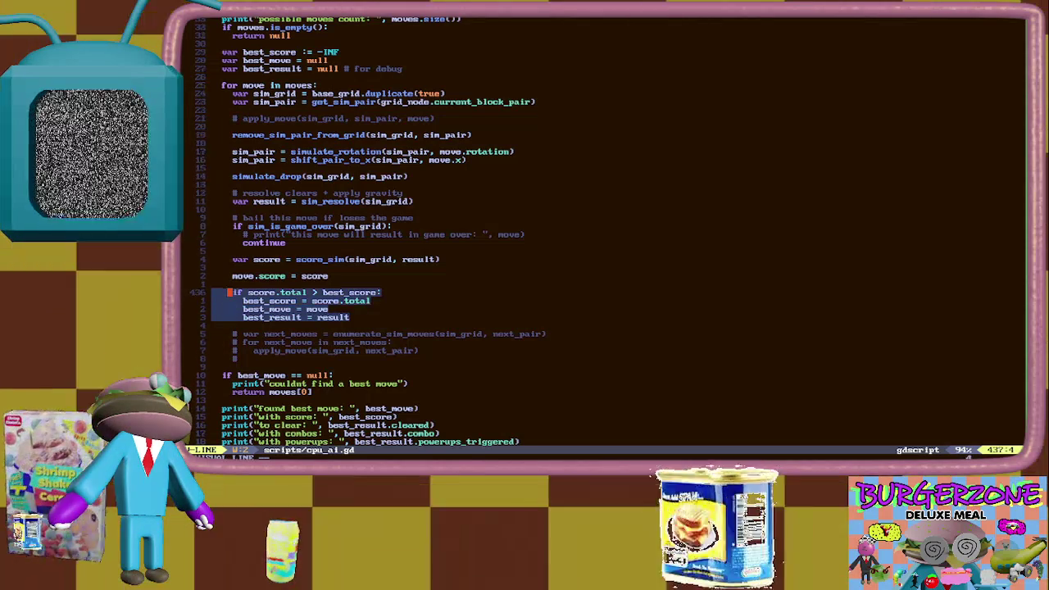
pyautogui.press('k')
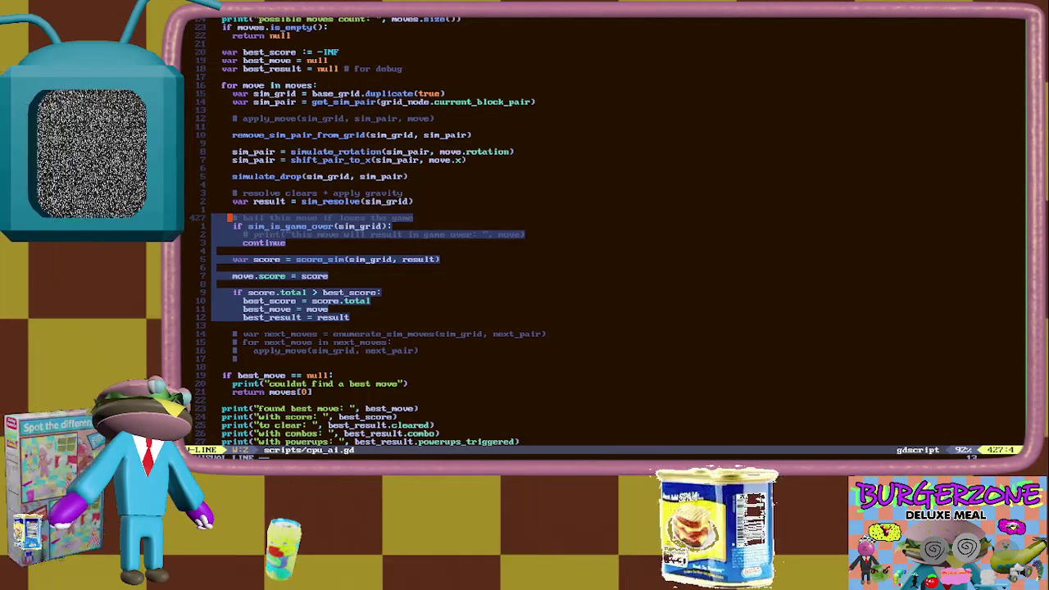
pyautogui.press('Escape')
pyautogui.write('?result')
pyautogui.press('Return')
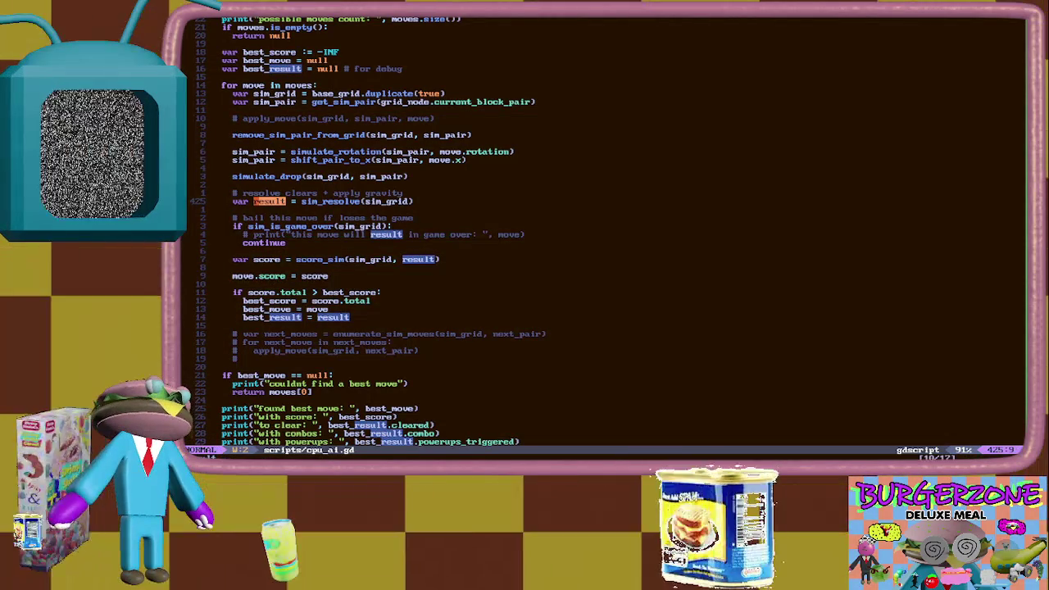
# Review the 'result' uses from apply_move down to the move.score line in cpu_choose_move
pyautogui.press('n')
pyautogui.press('n')
pyautogui.press('5')
pyautogui.press('k')
pyautogui.press('3')
pyautogui.press('j')
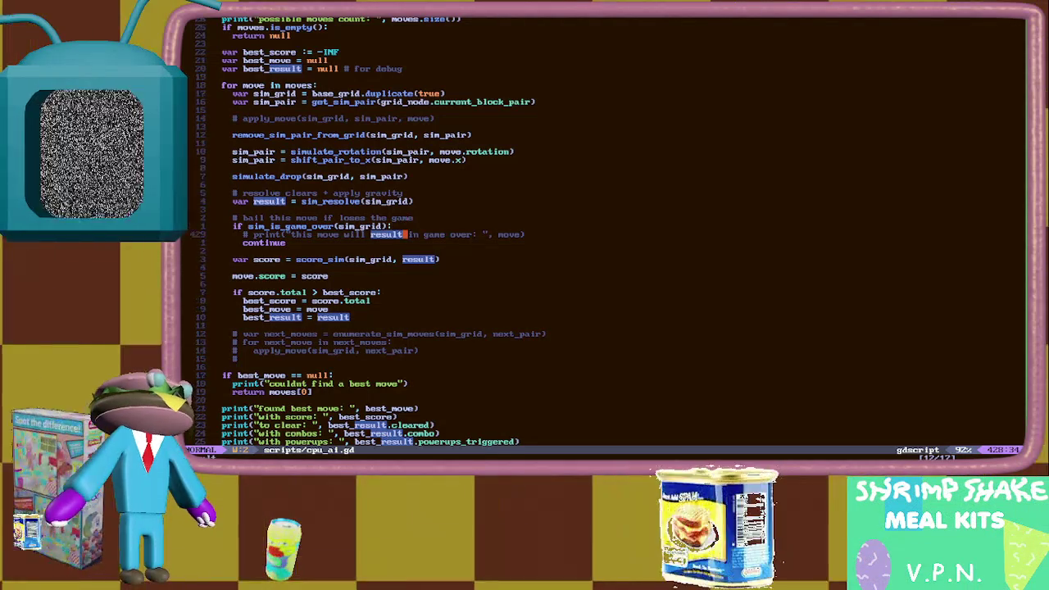
pyautogui.press('7')
pyautogui.press('k')
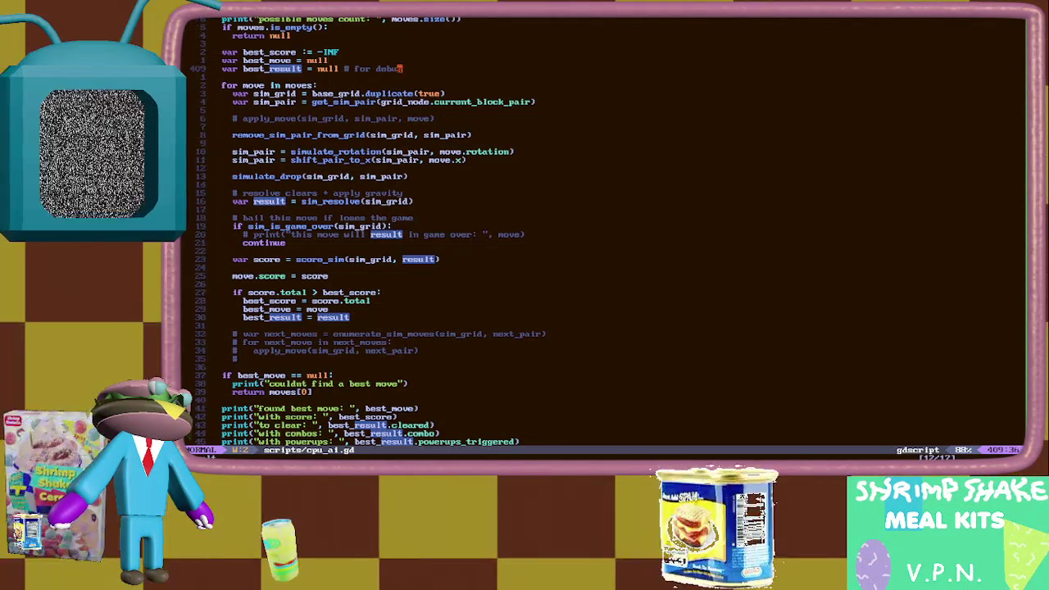
pyautogui.press('3')
pyautogui.press('0')
pyautogui.press('k')
pyautogui.press('7')
pyautogui.press('j')
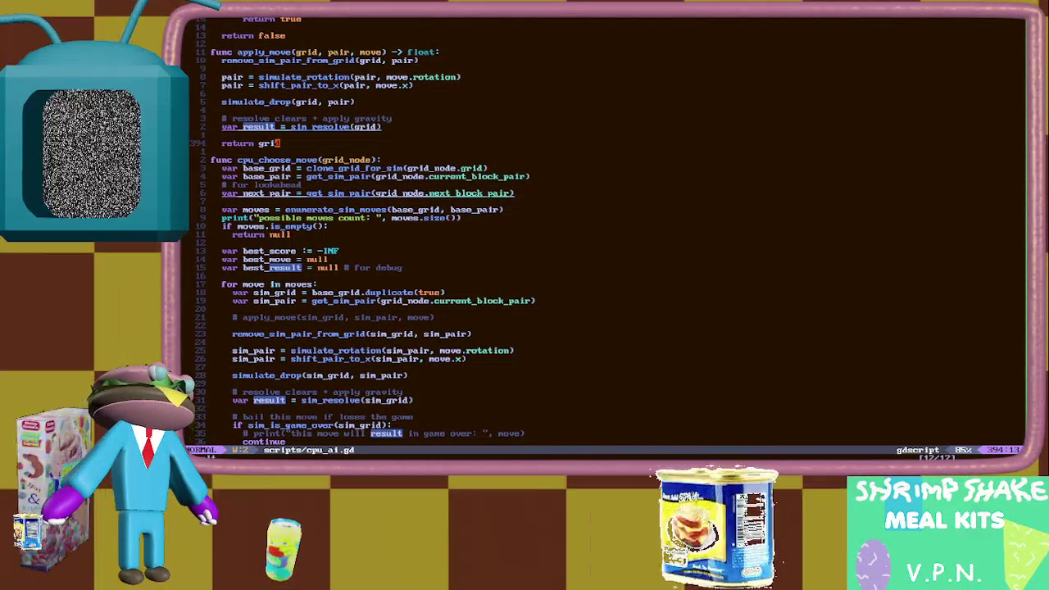
pyautogui.press('3')
pyautogui.press('4')
pyautogui.press('j')
pyautogui.press('6')
pyautogui.press('j')
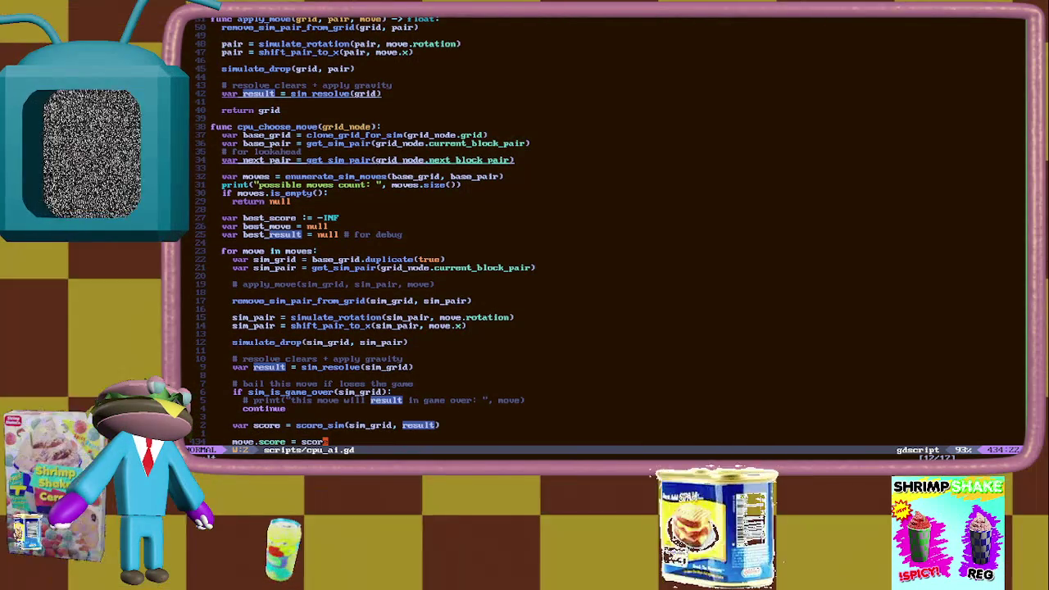
# Change apply_move's 'return grid' to 'return result' with ciw and save the file
pyautogui.press('k')
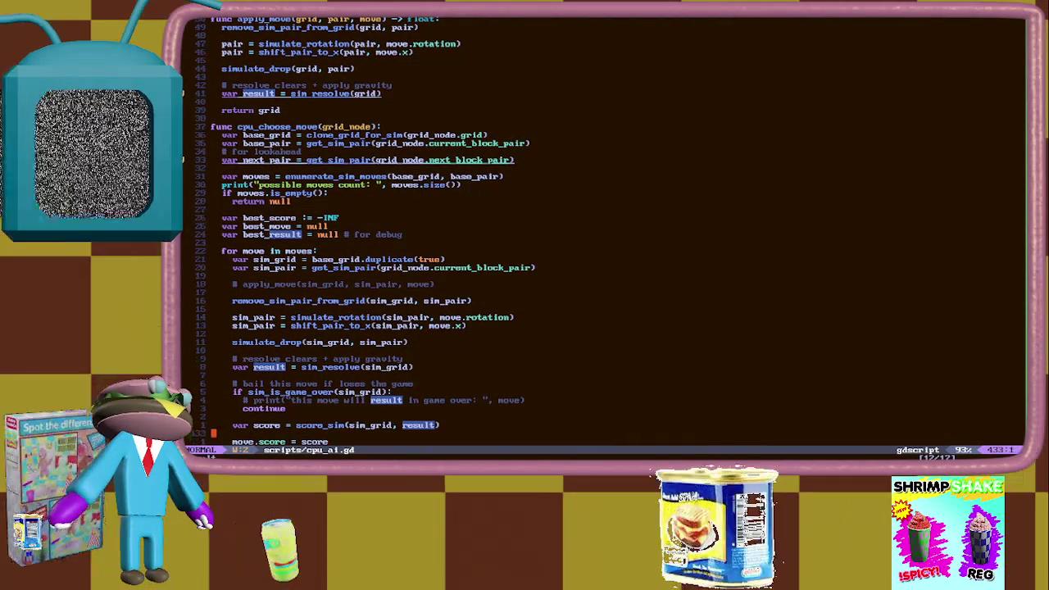
pyautogui.press('1')
pyautogui.press('7')
pyautogui.press('k')
pyautogui.write('3kciwresult')
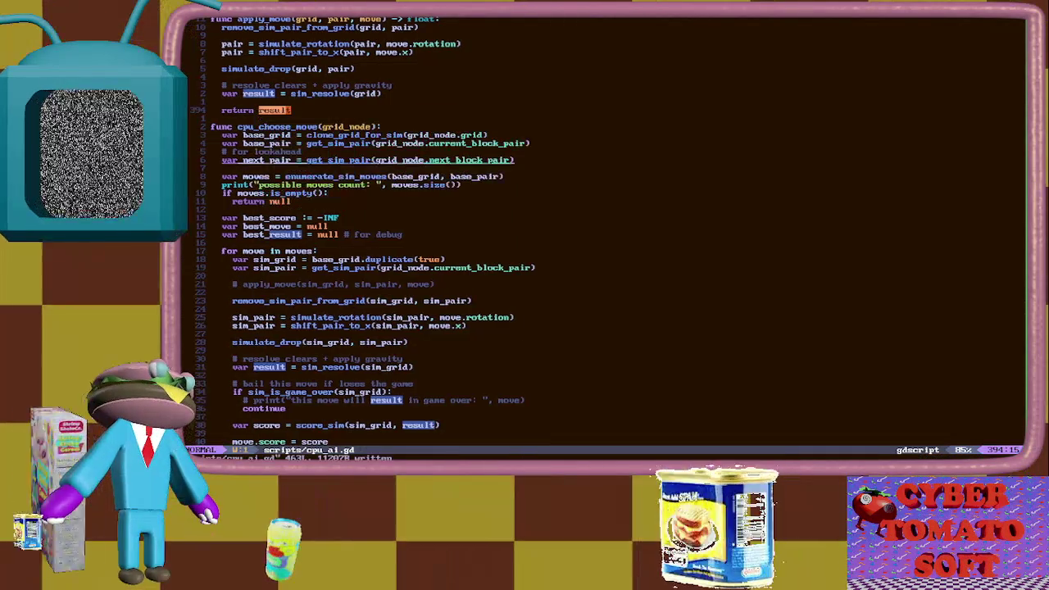
pyautogui.write(':w')
pyautogui.press('Return')
# Return to the best_result = result line in cpu_choose_move
pyautogui.press('7')
pyautogui.press('j')
pyautogui.press('j')
pyautogui.press('j')
pyautogui.press('j')
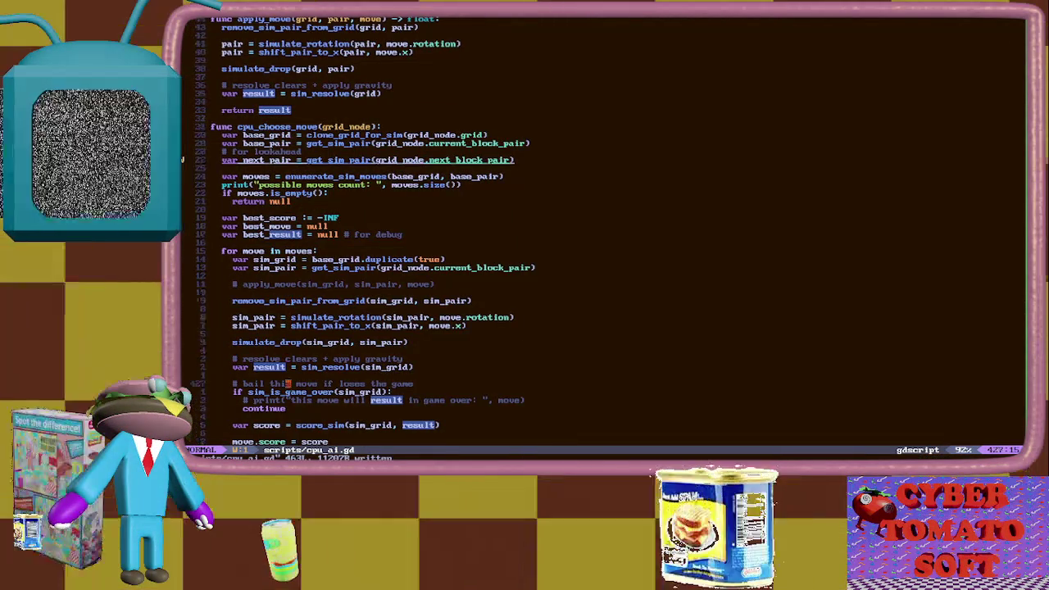
pyautogui.press('7')
pyautogui.press('k')
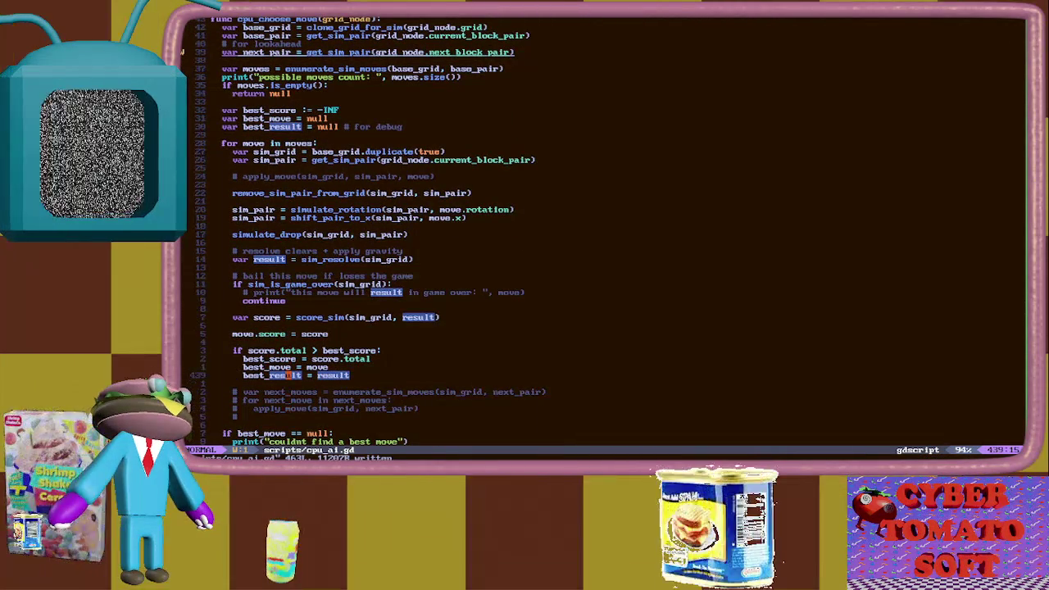